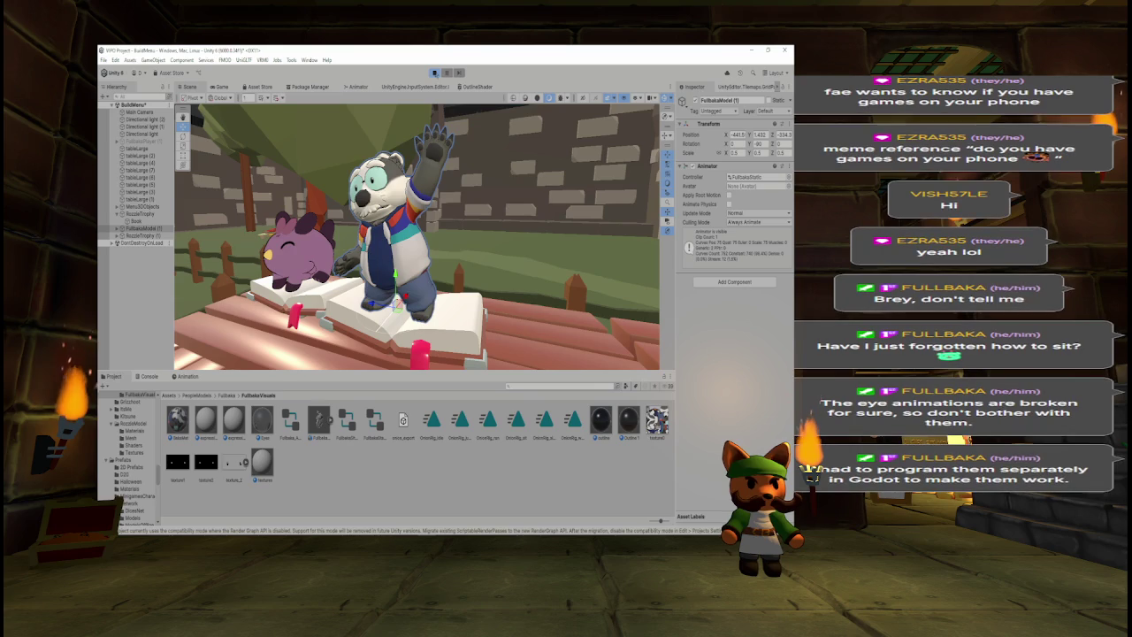
- Stop play mode with the panda back in T-pose, and open the OnionRig_wave clip
left_click_drag(464, 215, 498, 211)
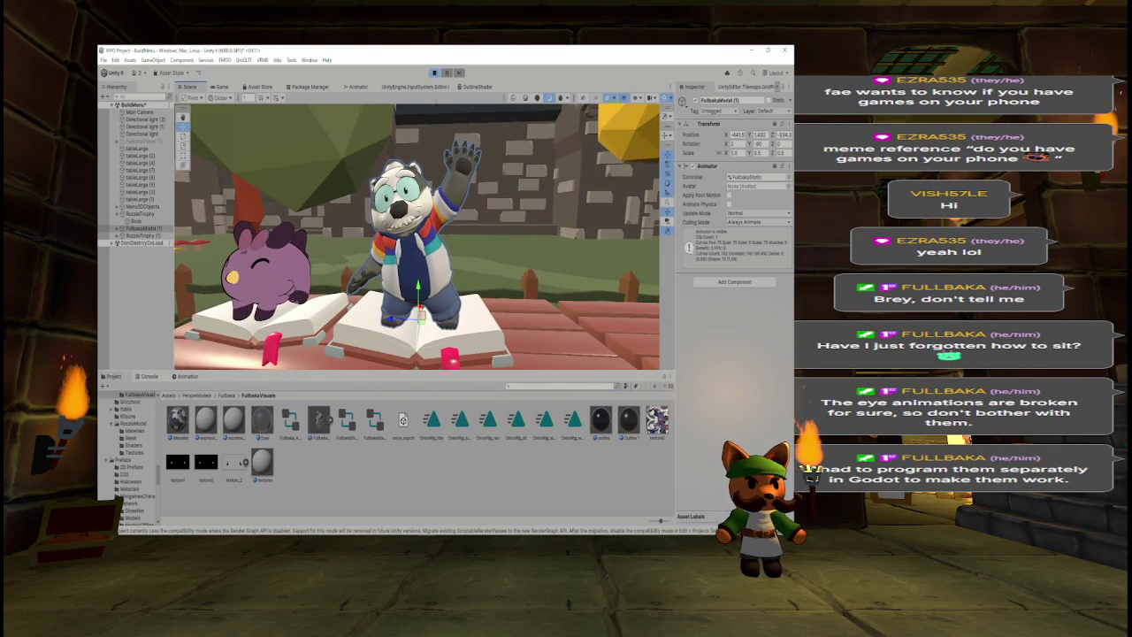
left_click(435, 74)
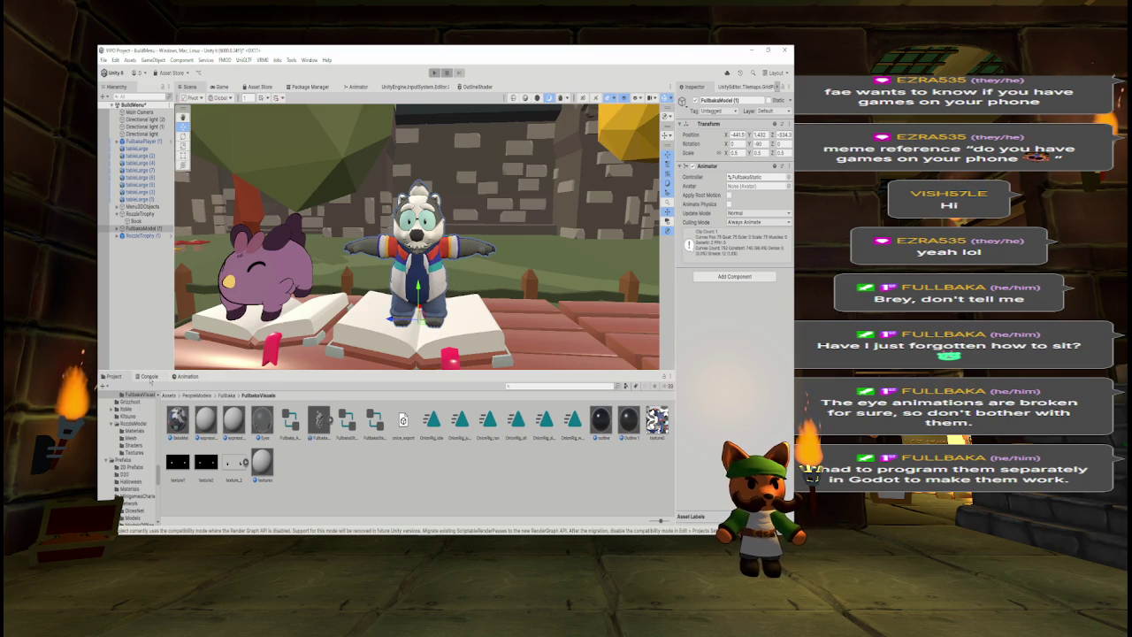
double_click(575, 427)
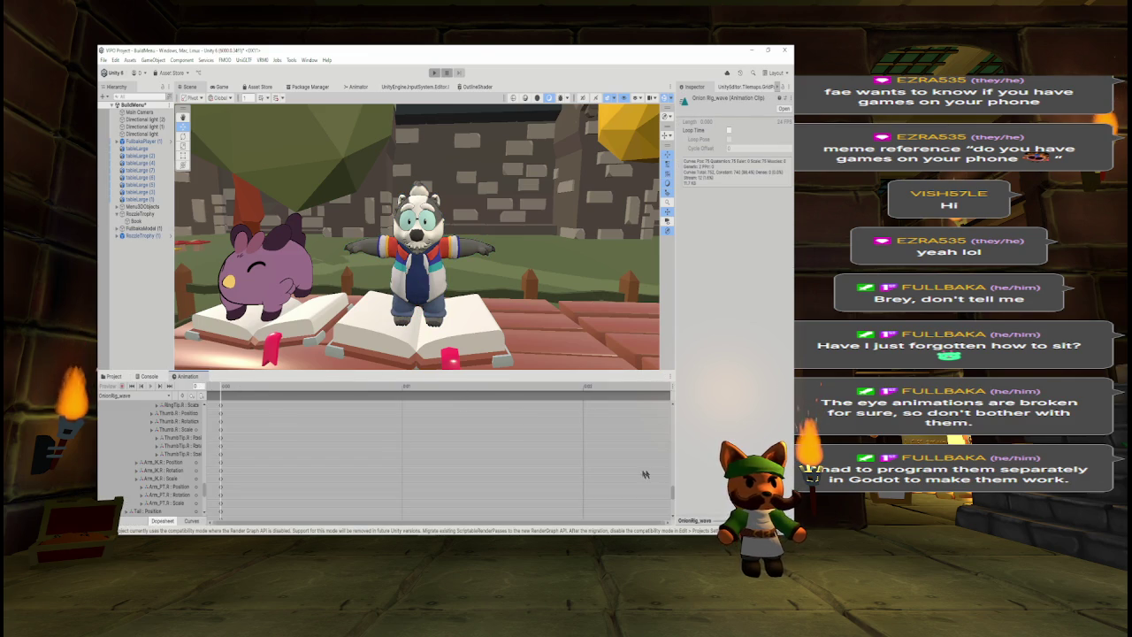
- Delete the Toe.R, Foot.R, Knee.R, Leg.R and Toe.L Scale tracks from OnionRig_wave
scroll(188, 467, "down", 2)
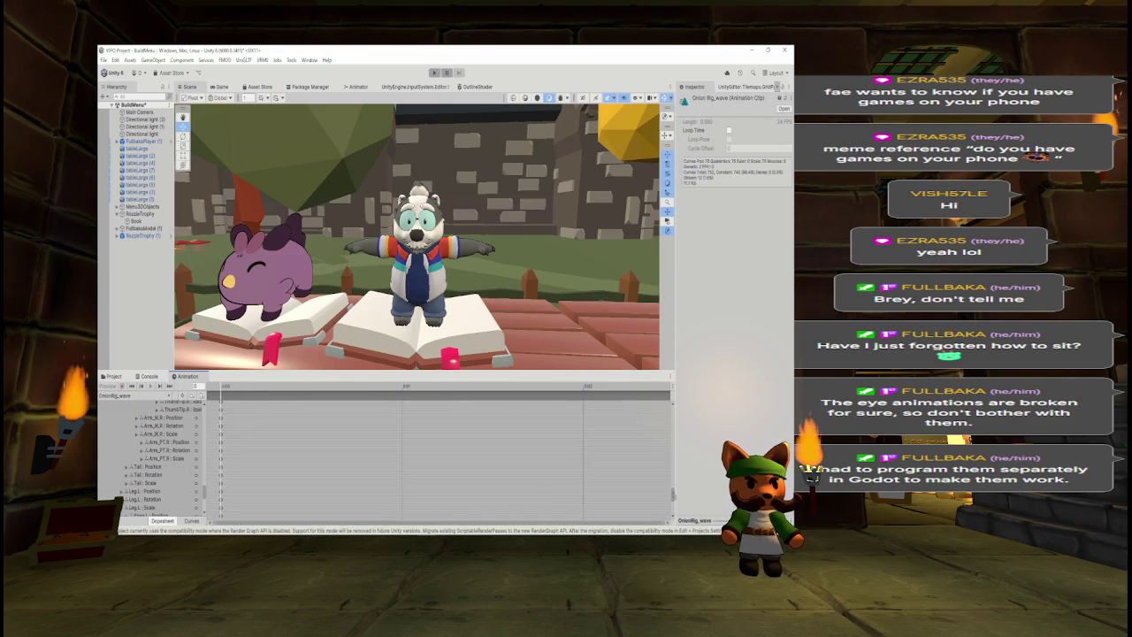
left_click(182, 459)
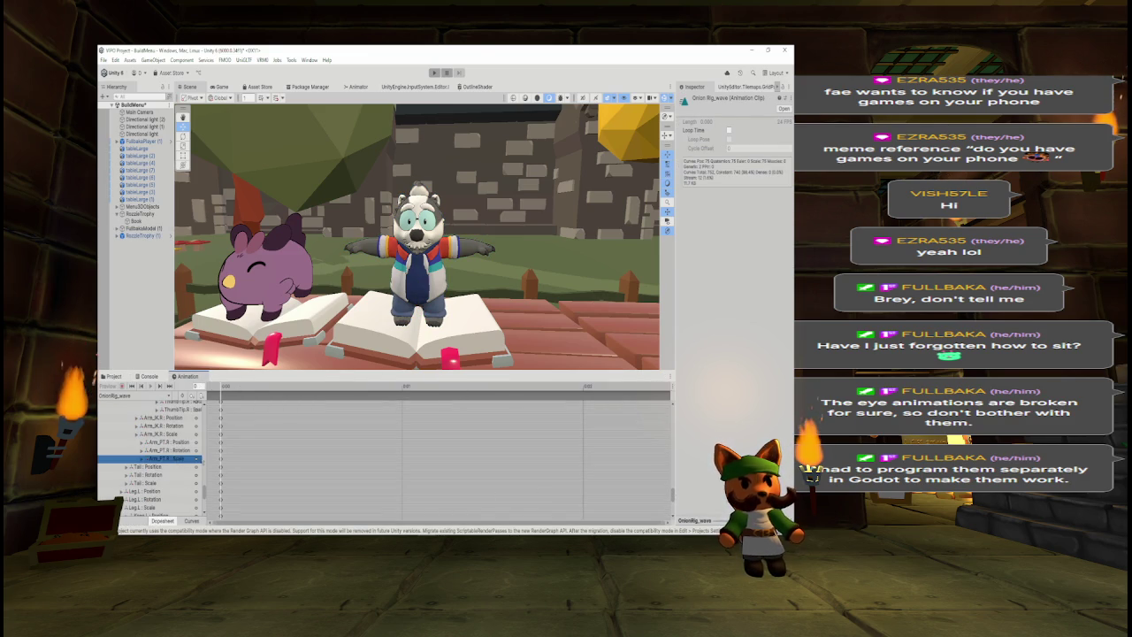
left_click(220, 464)
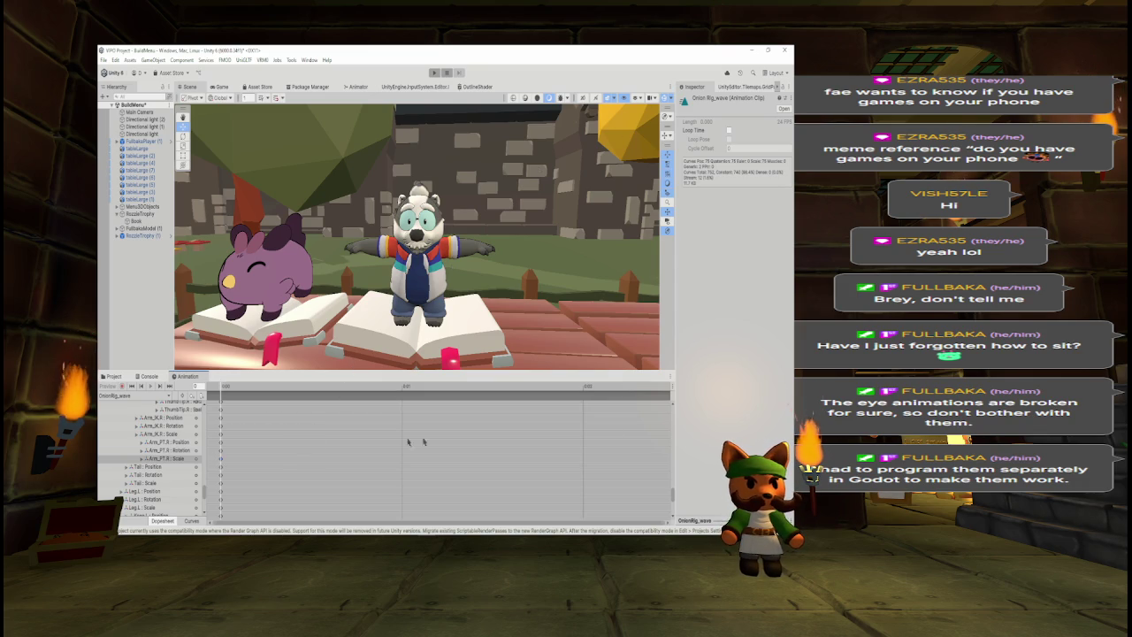
scroll(672, 496, "down", 5)
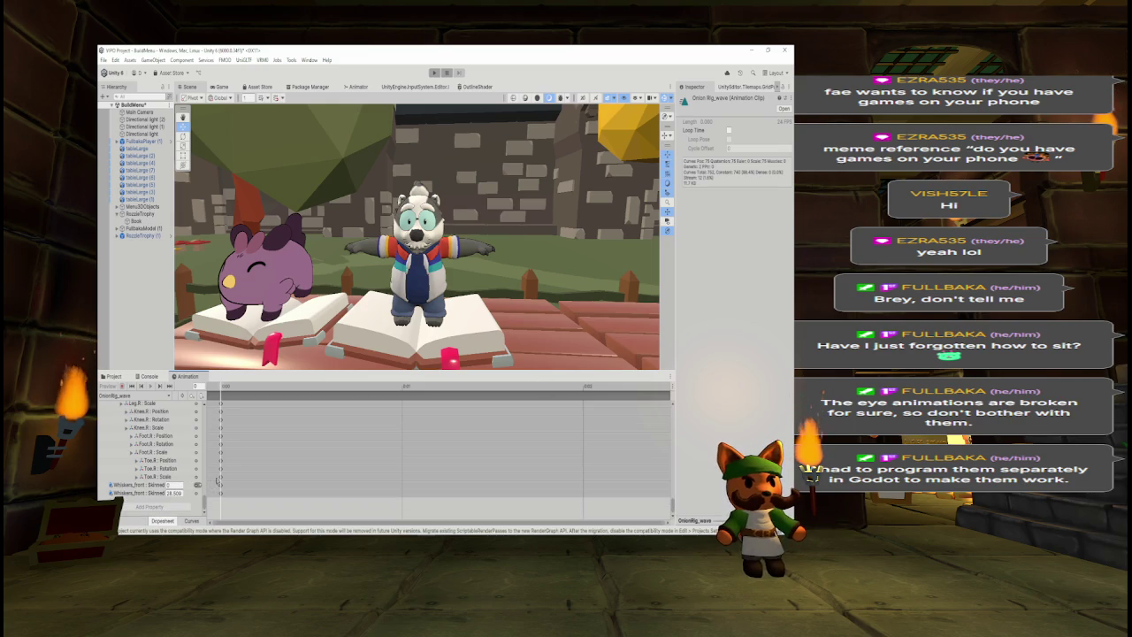
left_click(221, 476)
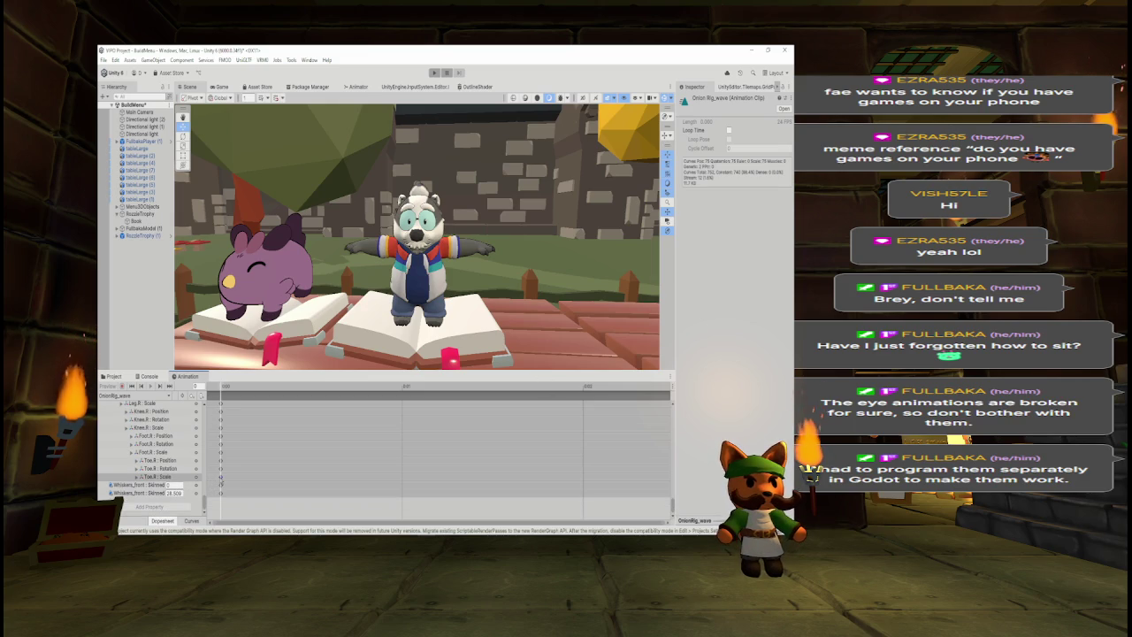
key("Delete")
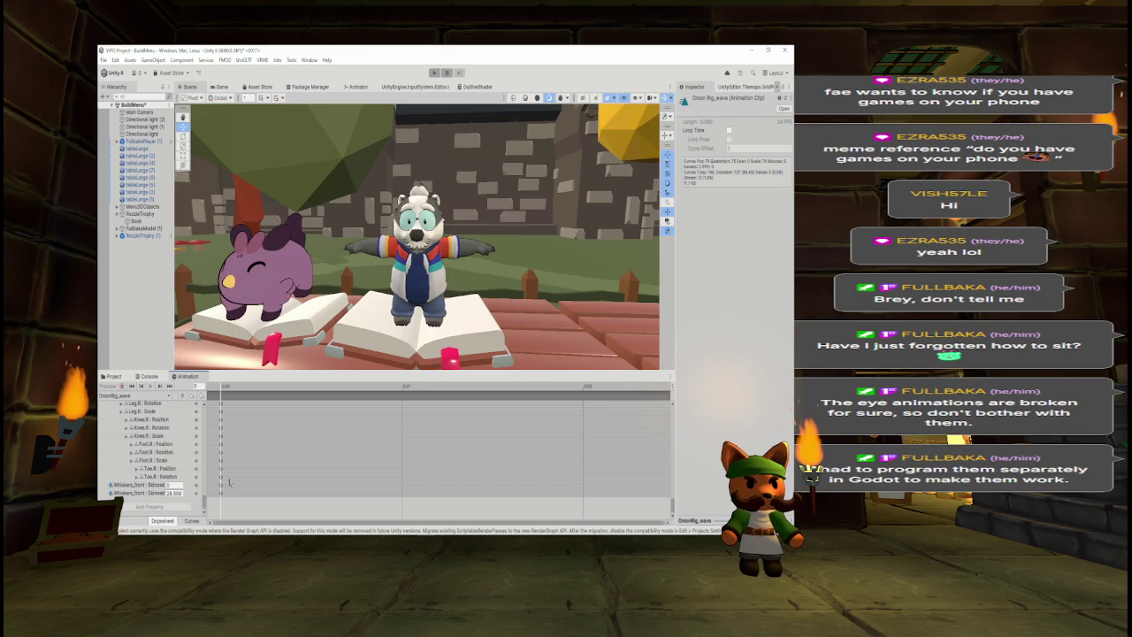
left_click(221, 461)
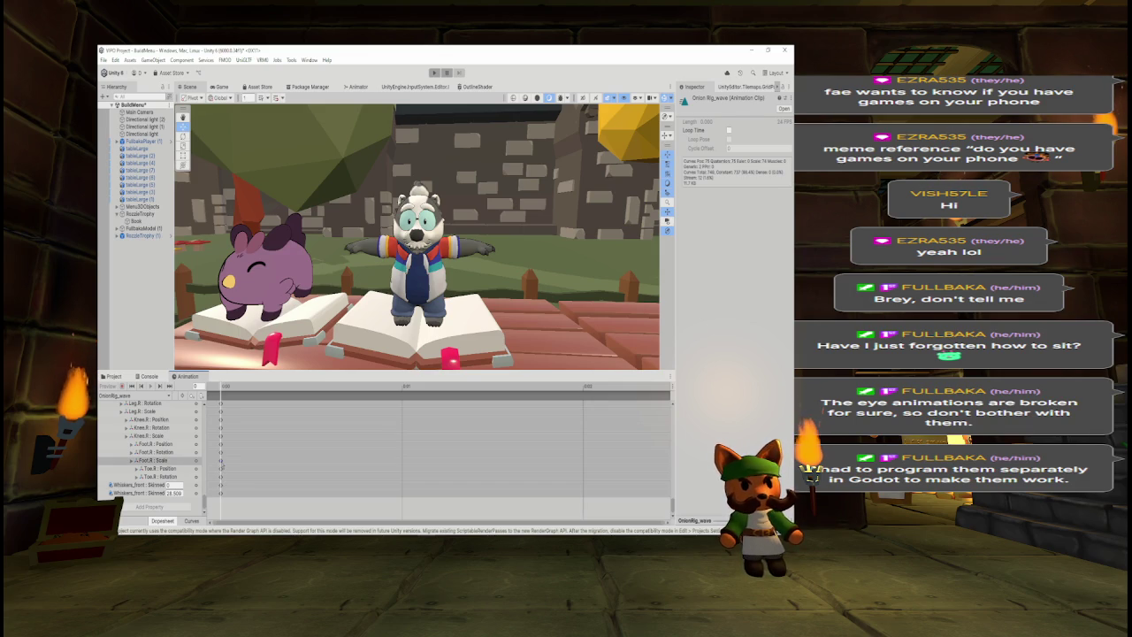
key("Delete")
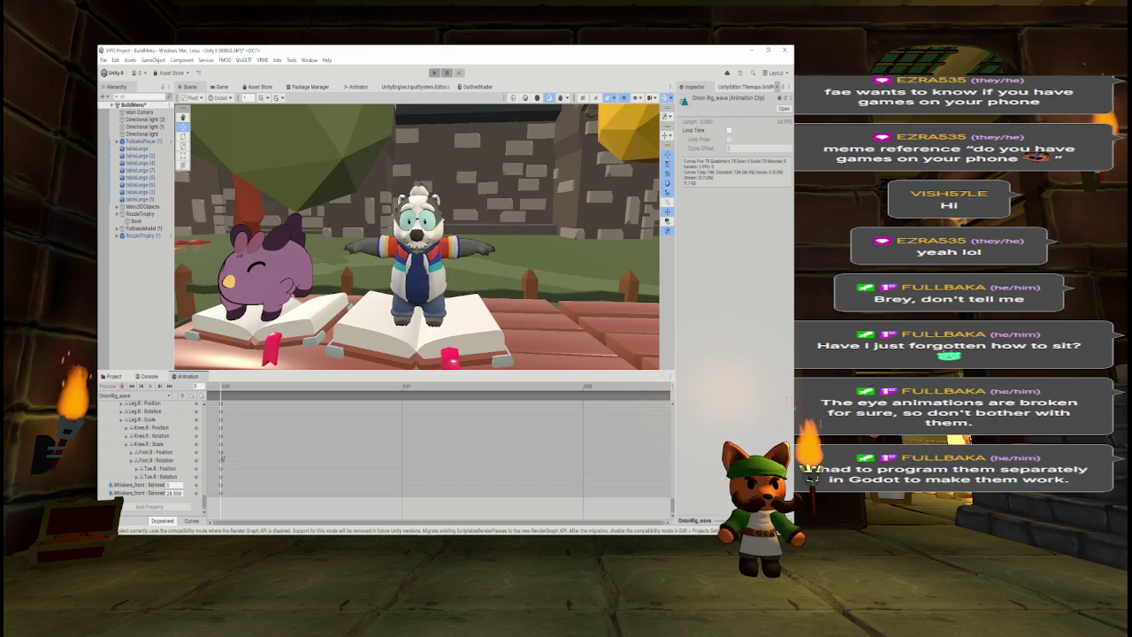
left_click(221, 444)
key("Delete")
left_click(221, 428)
key("Delete")
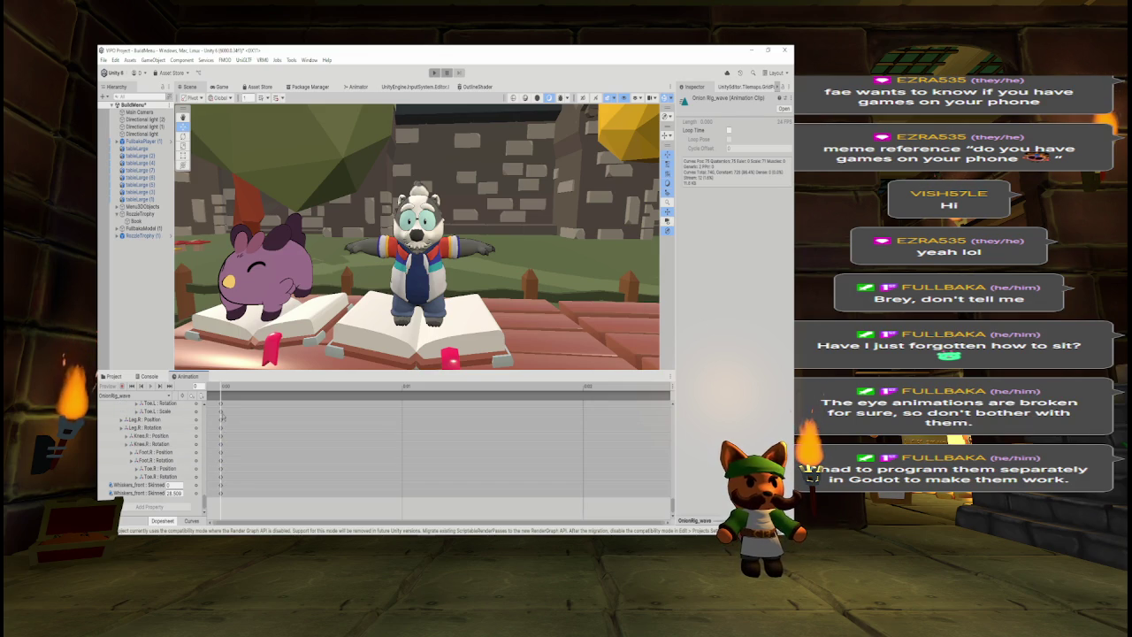
left_click(221, 413)
key("Delete")
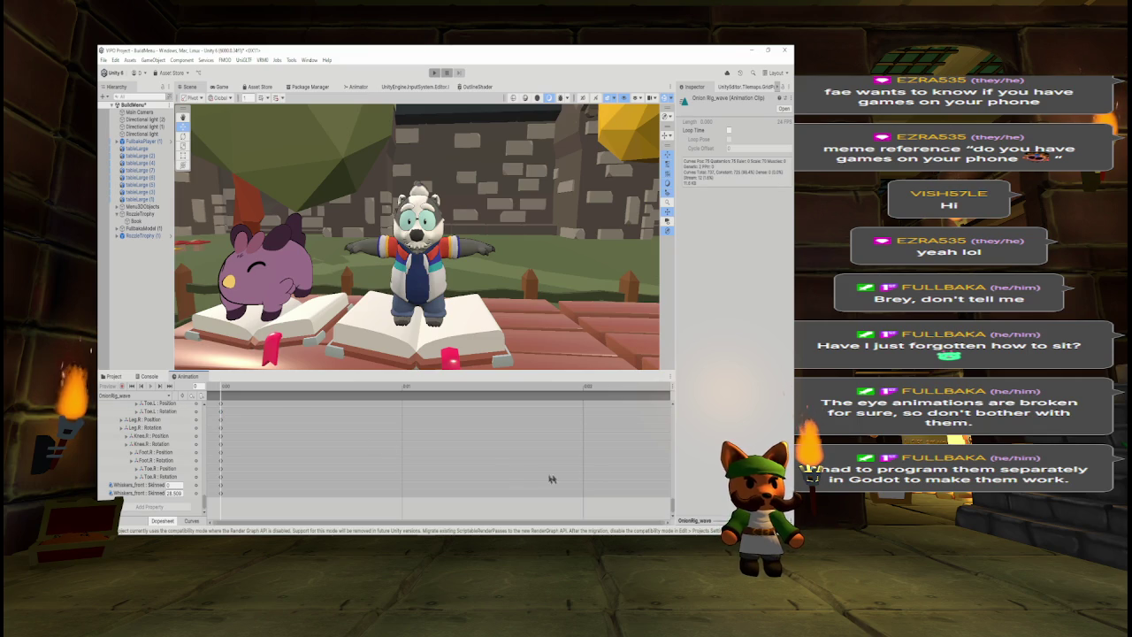
- Delete the Foot.L, Knee.L, Leg.L, Tail and Arm_PT.R Scale tracks
scroll(398, 483, "up", 3)
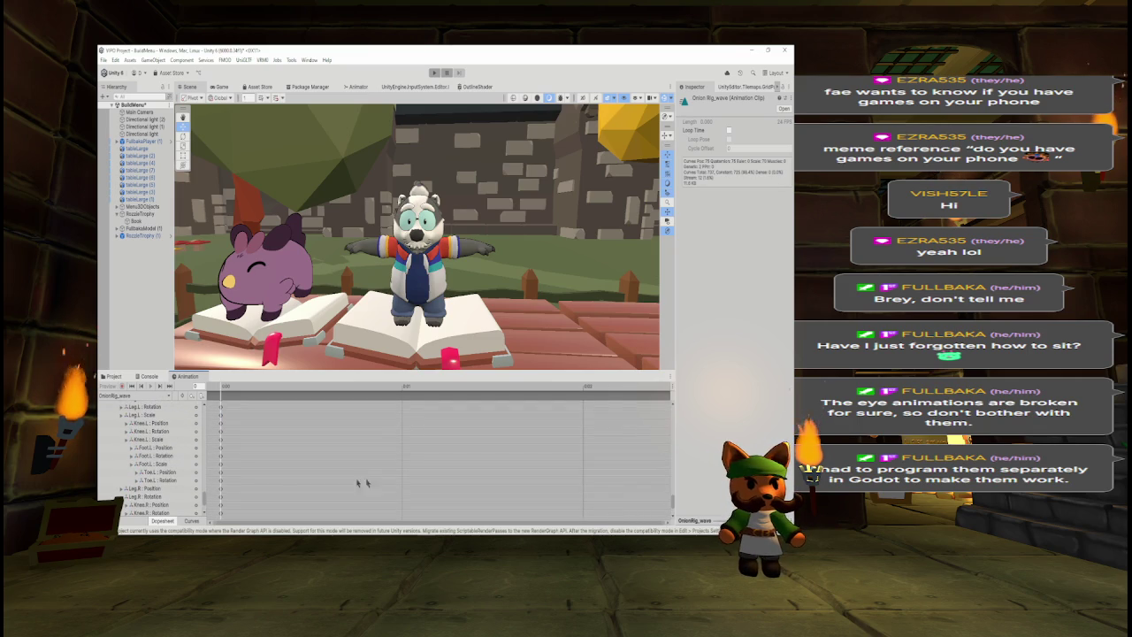
left_click(220, 464)
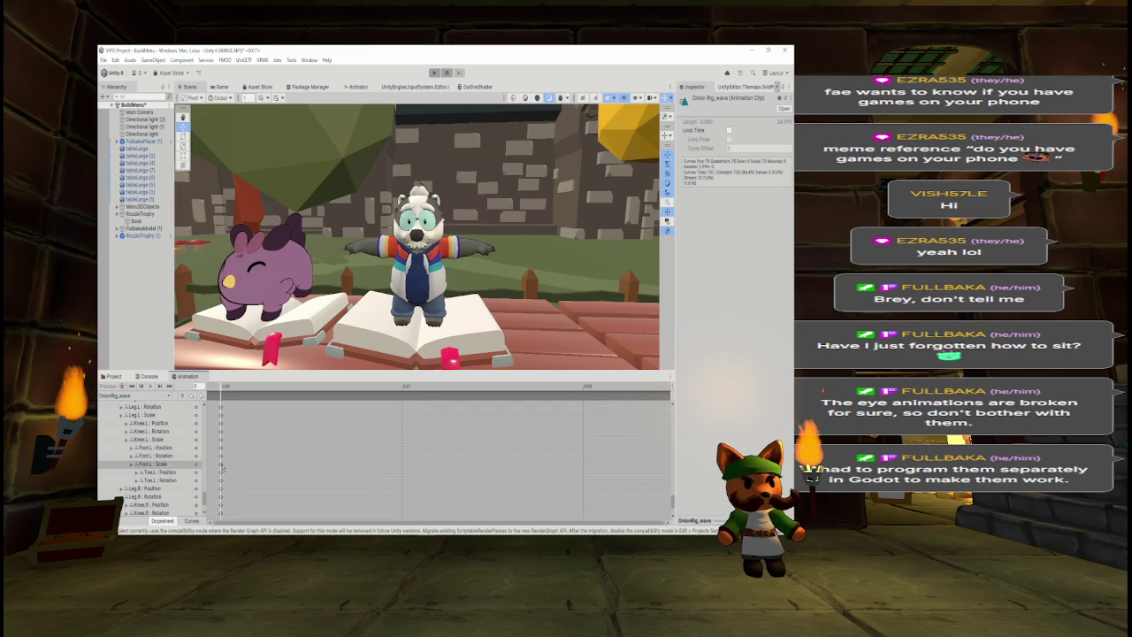
key("Delete")
left_click(221, 441)
key("Delete")
left_click(221, 416)
key("Delete")
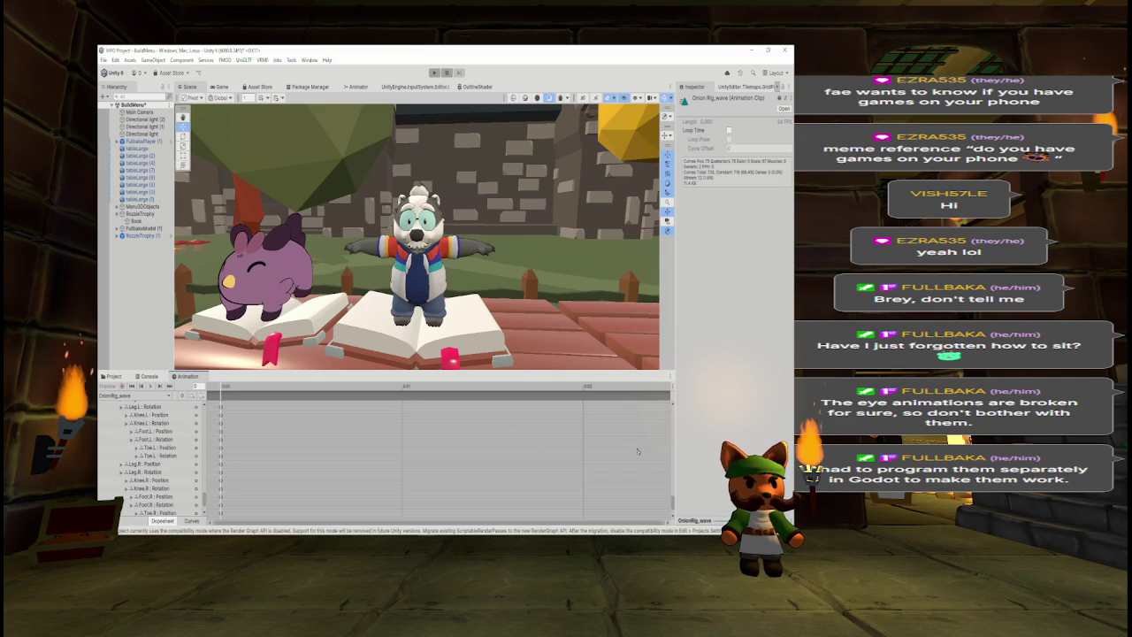
scroll(155, 456, "up", 3)
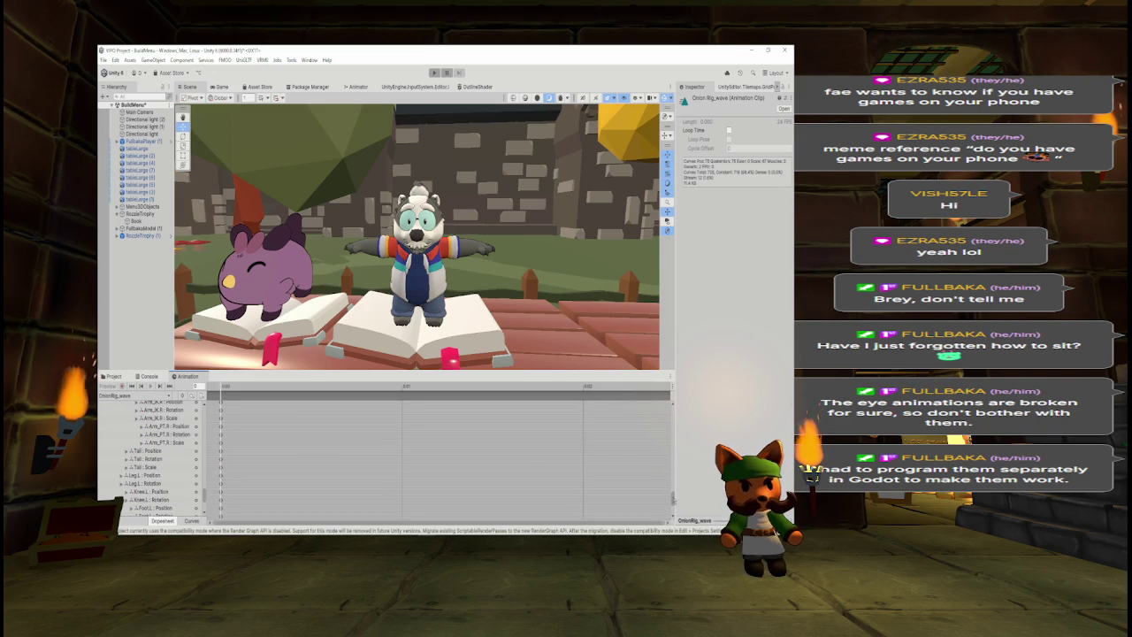
left_click(222, 468)
key("Delete")
left_click(222, 444)
key("Delete")
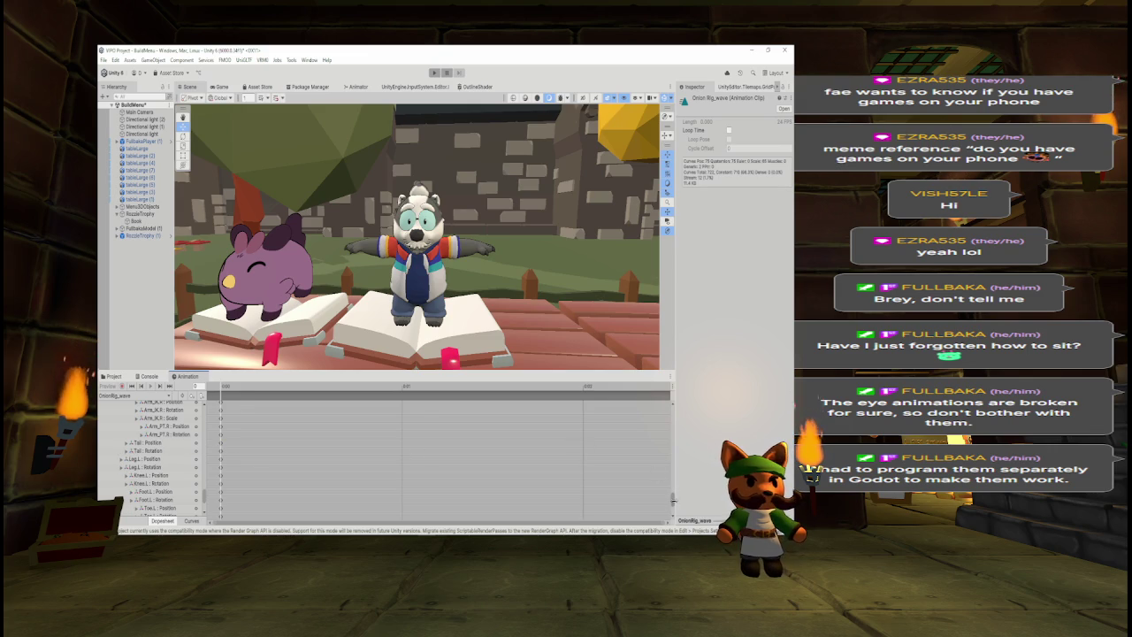
- Enlarge the Animation editor and delete the OnionRig, Root and left foot, toe and leg IK Scale tracks
left_click_drag(206, 451, 242, 451)
left_click_drag(287, 373, 287, 104)
left_click_drag(674, 455, 674, 159)
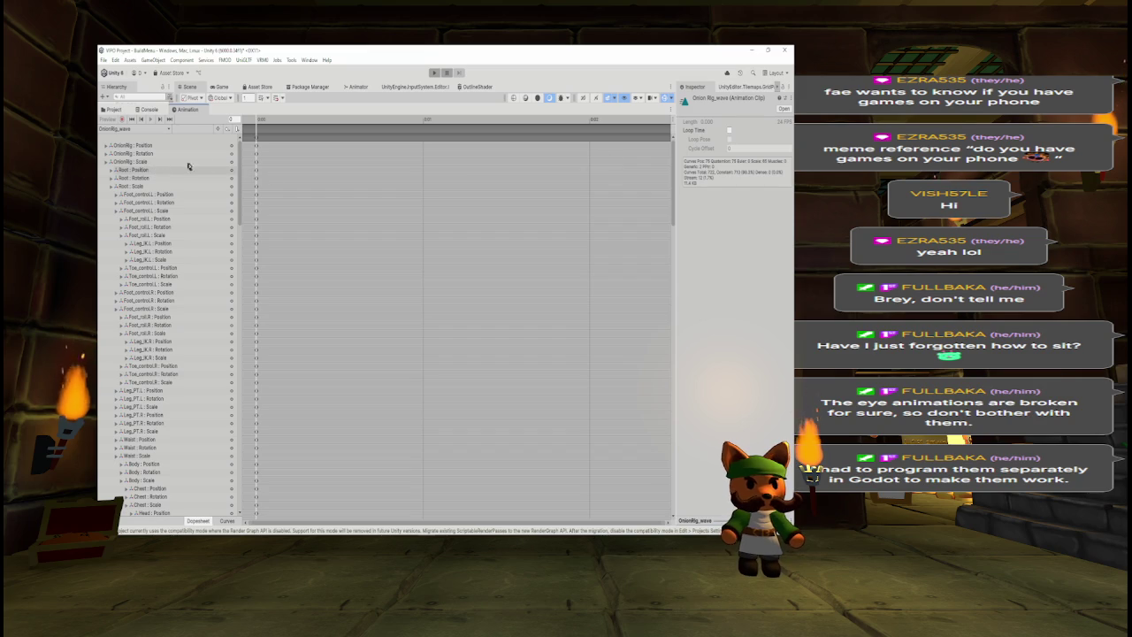
left_click(257, 163)
key("Delete")
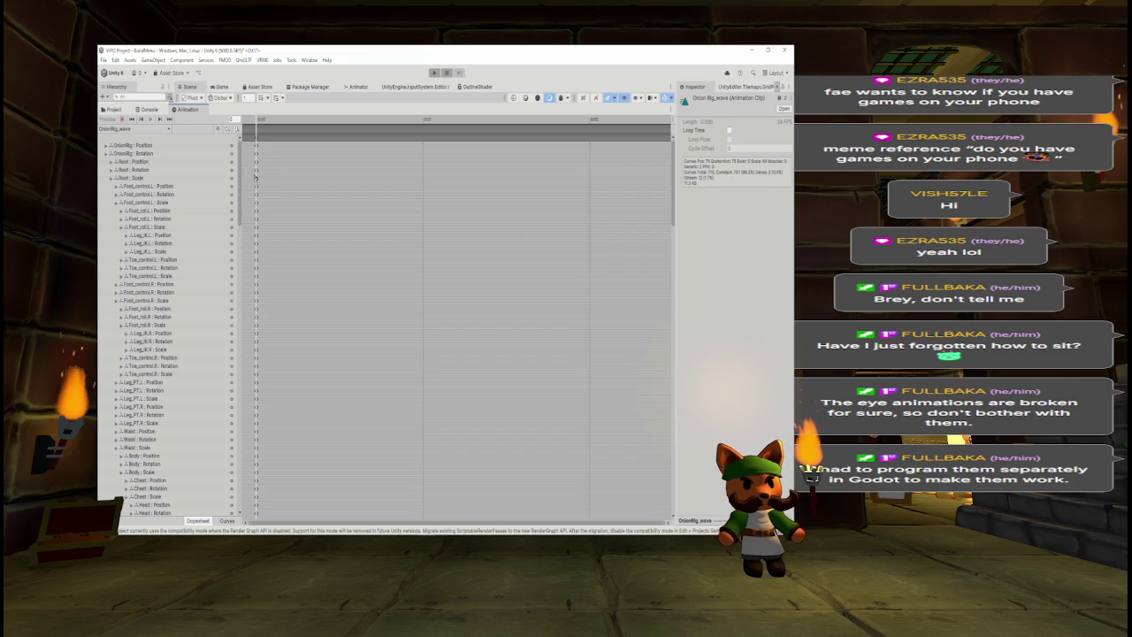
left_click(256, 179)
key("Delete")
left_click(158, 196)
key("Delete")
left_click(158, 212)
key("Delete")
left_click(154, 227)
key("Delete")
left_click(152, 243)
key("Delete")
- Delete the right foot, toe and leg IK Scale tracks, plus Leg_PT.L, Leg_PT.R and Waist
left_click(150, 260)
key("Delete")
left_click(147, 277)
key("Delete")
left_click(148, 292)
key("Delete")
left_click(151, 310)
key("Delete")
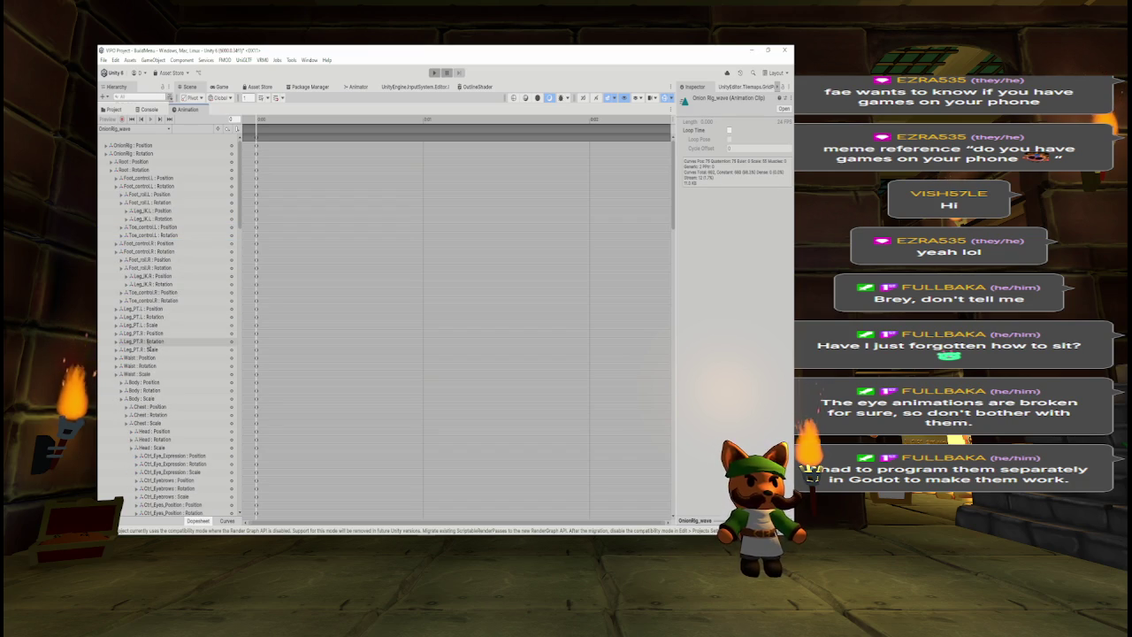
left_click(152, 326)
key("Delete")
left_click(155, 341)
key("Delete")
left_click(148, 357)
key("Delete")
- Delete the Body, Chest, Head, eye expression, eyebrows, eye position and Ctrl_IK Scale tracks
left_click(144, 374)
key("Delete")
left_click(146, 391)
key("Delete")
left_click(149, 406)
key("Delete")
left_click(159, 423)
key("Delete")
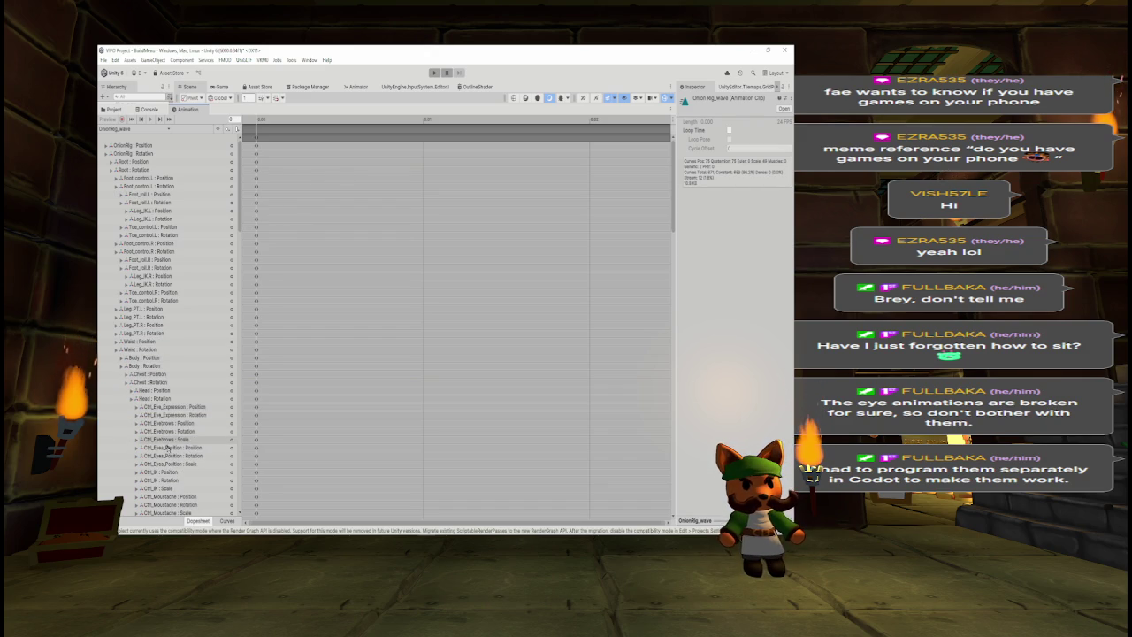
left_click(171, 440)
key("Delete")
left_click(173, 454)
key("Delete")
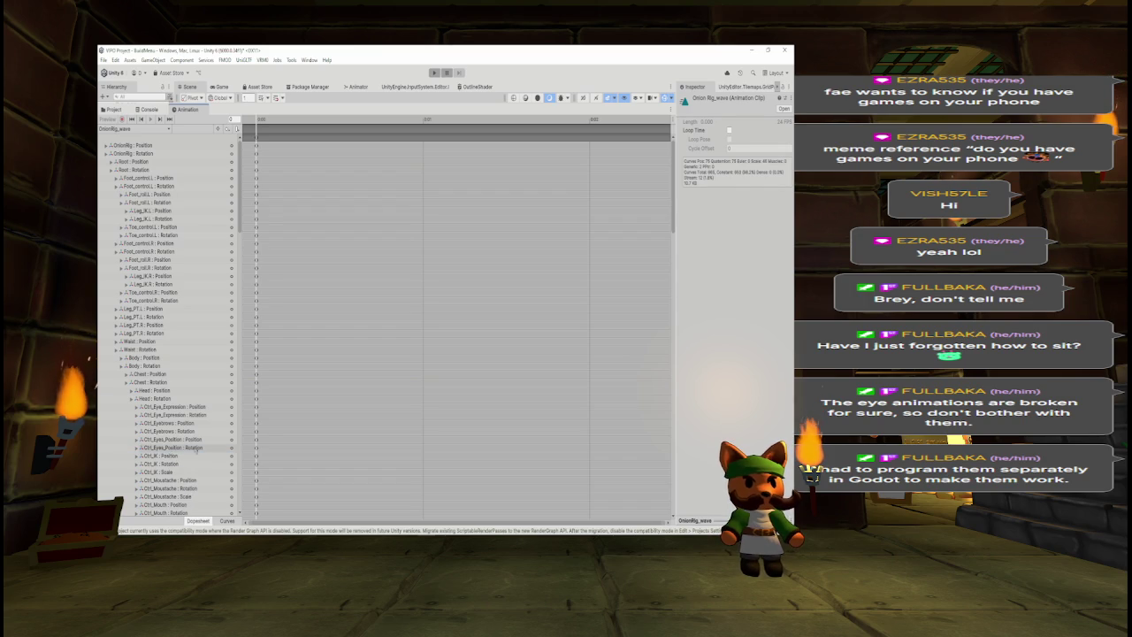
left_click(181, 473)
key("Delete")
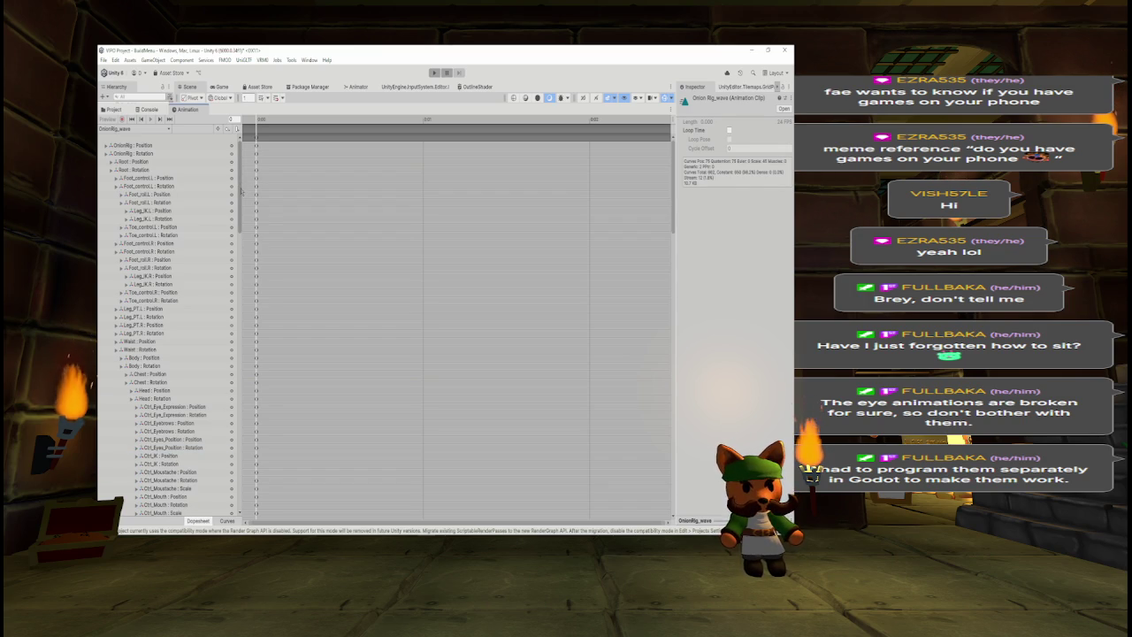
scroll(177, 217, "down", 10)
- Delete the moustache, mouth, ear, lip, OnionBun, Hoodie, left lace and LaceBase.R Scale curves
left_click(174, 222)
key("Delete")
left_click(174, 238)
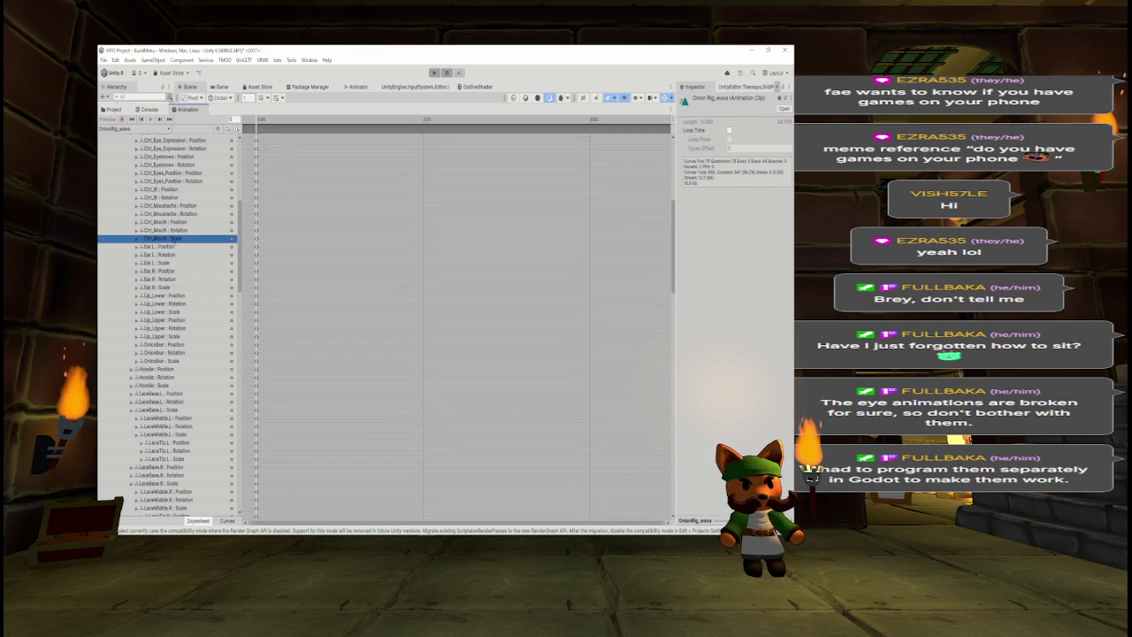
left_click(170, 263, "ctrl")
left_click(165, 288, "ctrl")
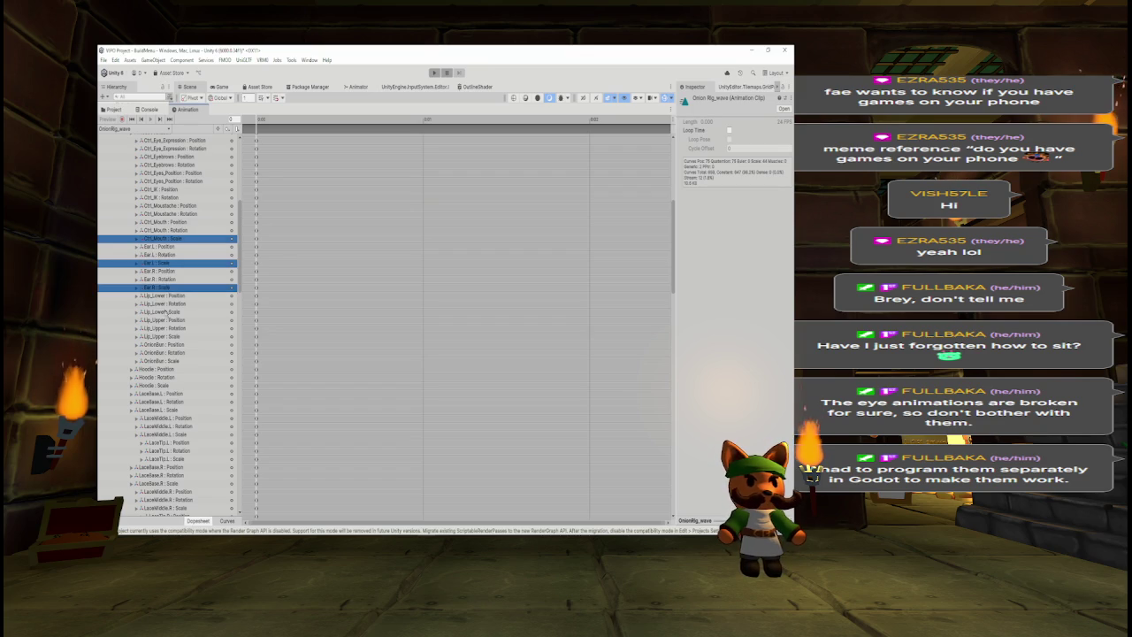
left_click(165, 311, "ctrl")
left_click(165, 336, "ctrl")
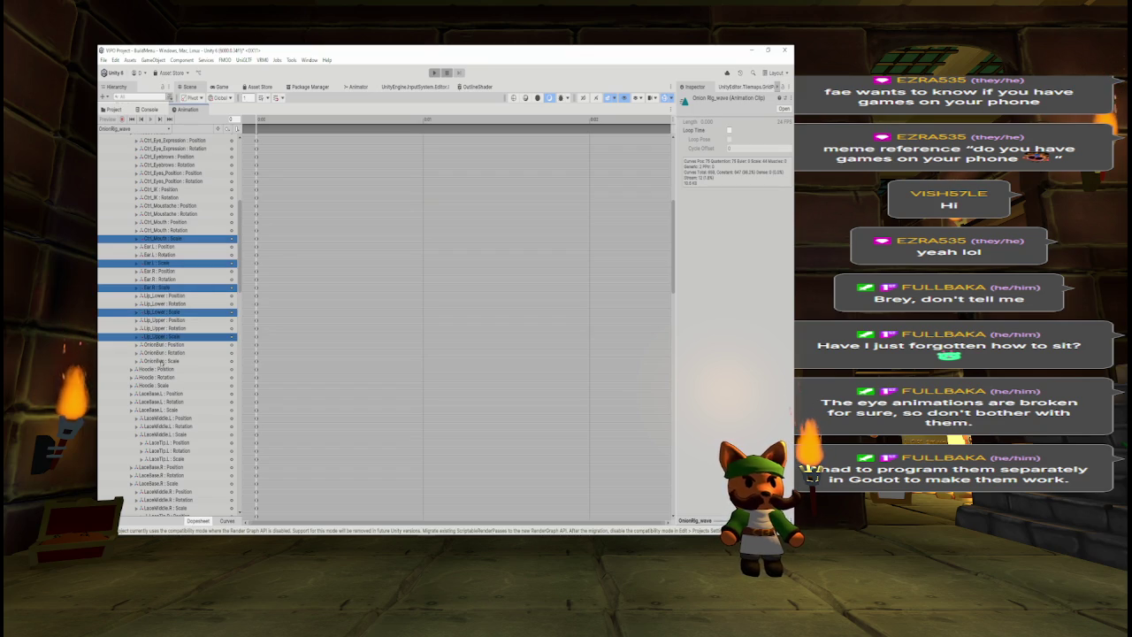
left_click(163, 361, "ctrl")
left_click(163, 386, "ctrl")
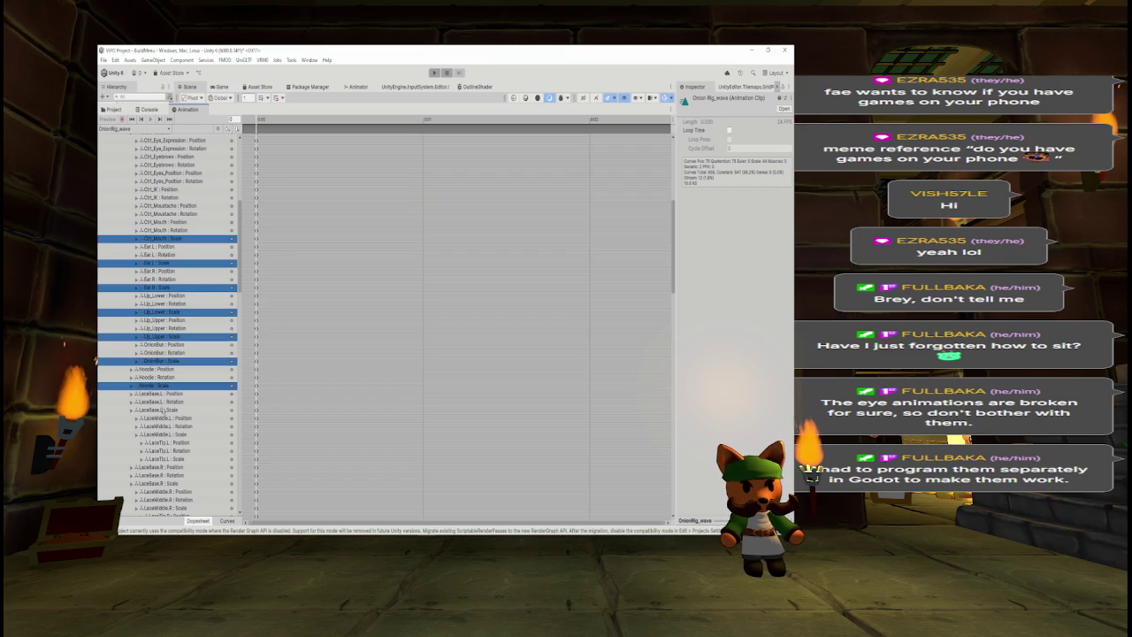
left_click(164, 410, "ctrl")
left_click(167, 434, "ctrl")
left_click(167, 459, "ctrl")
left_click(167, 484, "ctrl")
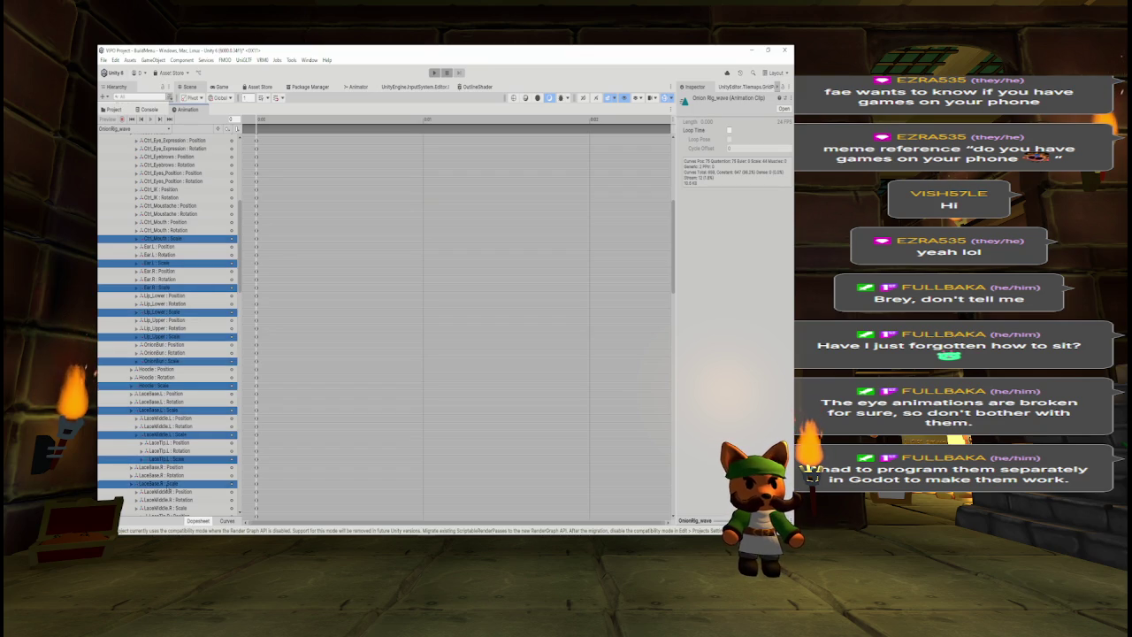
key("Delete")
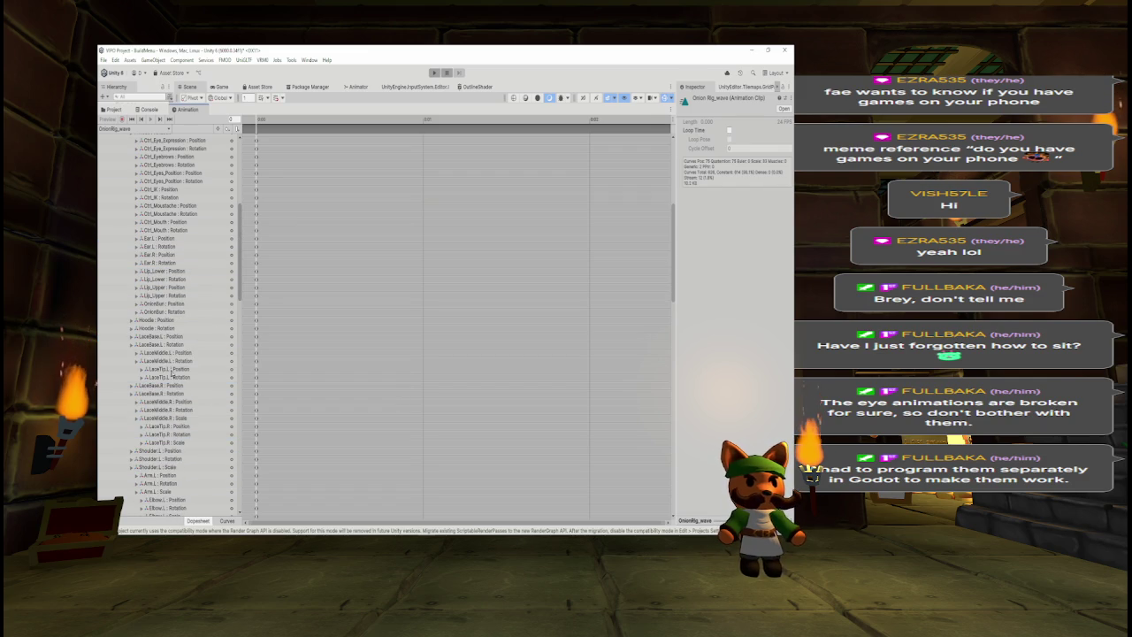
- Delete the remaining right lace Scale curves and all left shoulder, arm, hand and finger Scale curves
left_click(171, 419)
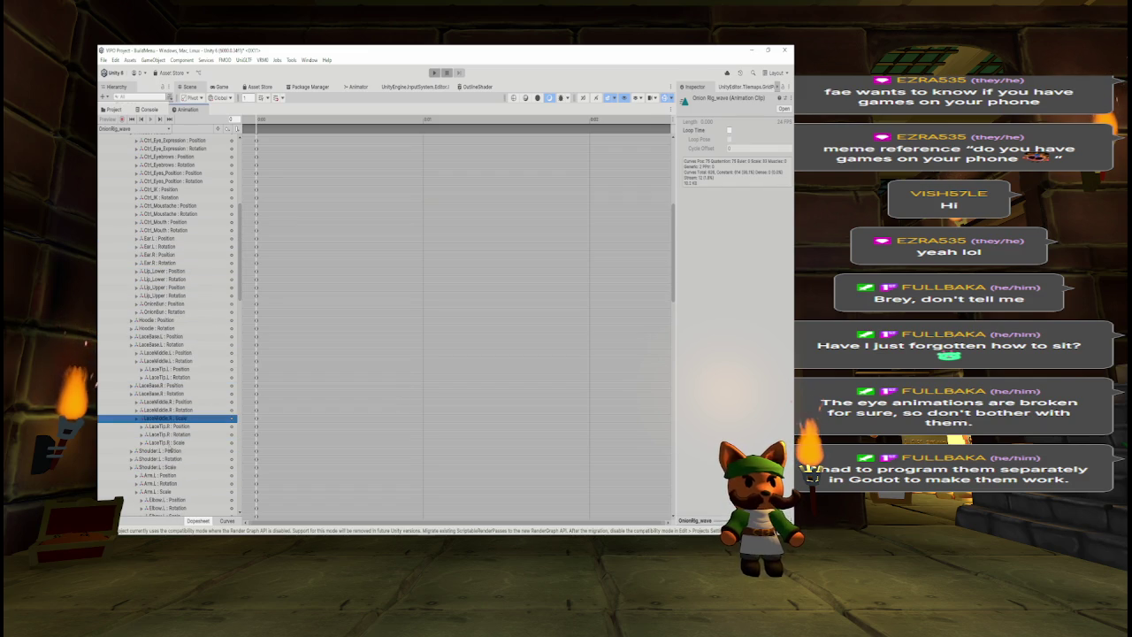
left_click(169, 442, "ctrl")
left_click(168, 467, "ctrl")
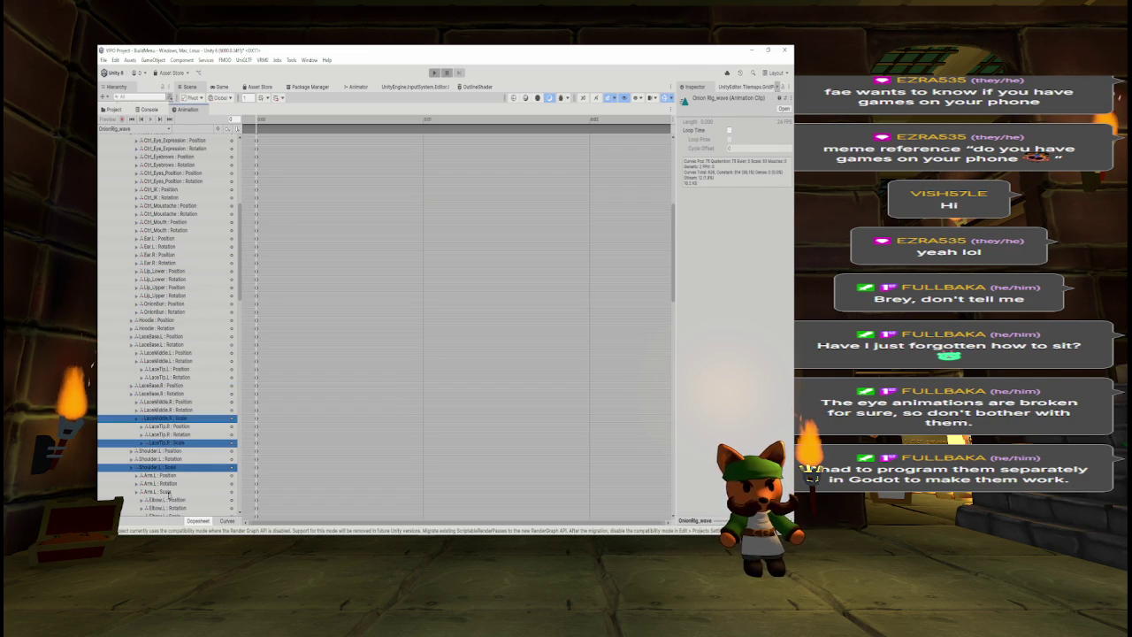
left_click(177, 492, "ctrl")
left_click_drag(241, 290, 241, 366)
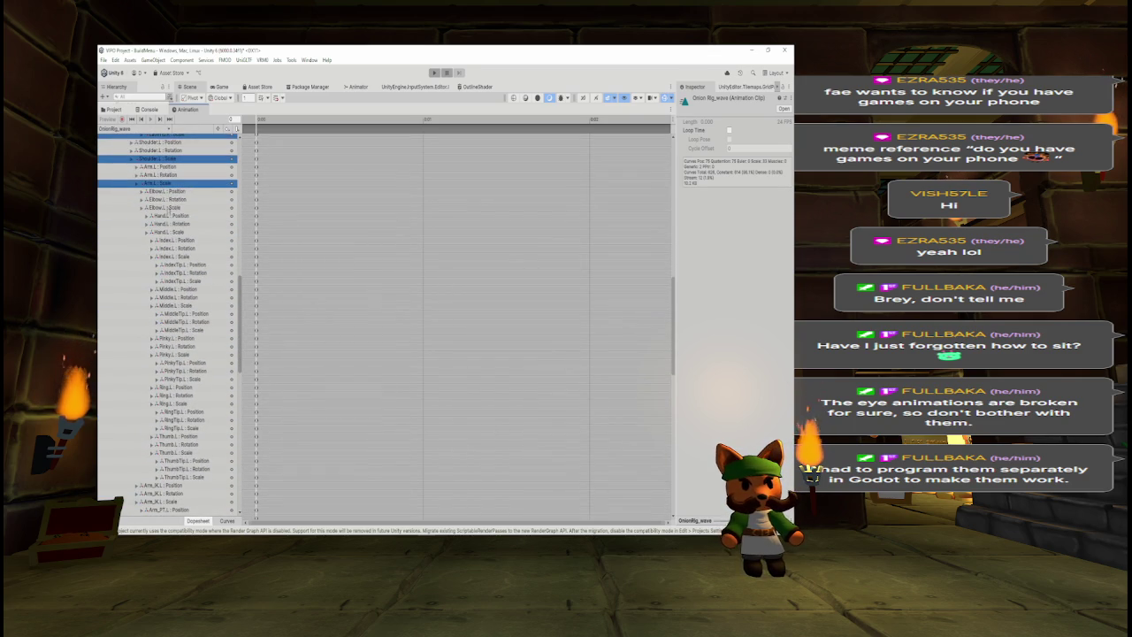
left_click(169, 207, "ctrl")
left_click(172, 231, "ctrl")
left_click(176, 257, "ctrl")
left_click(178, 273, "ctrl")
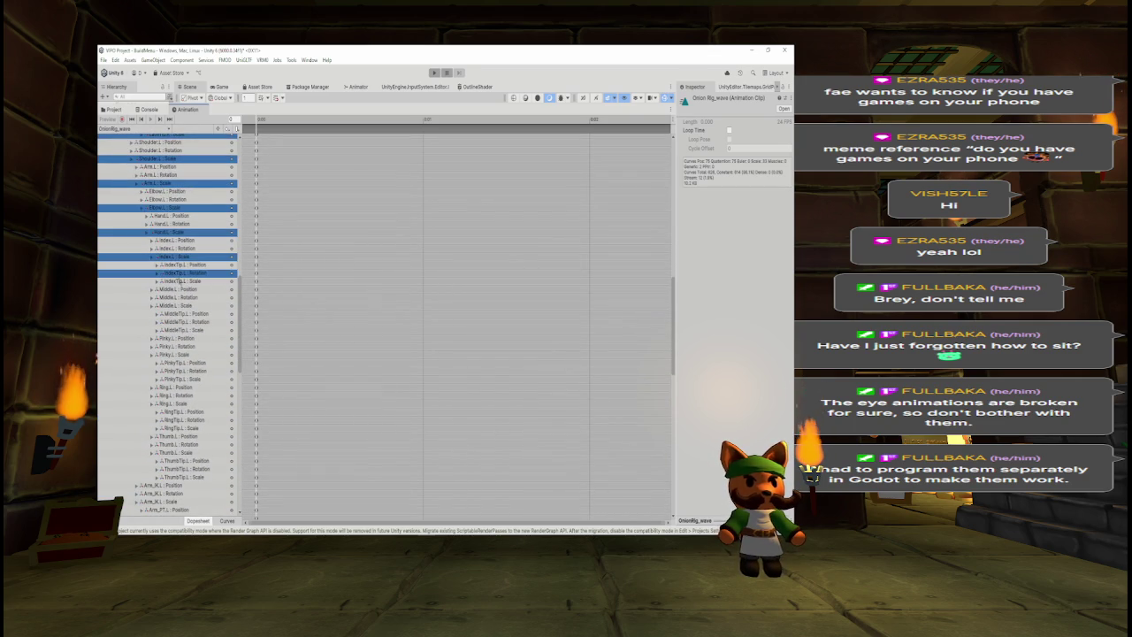
left_click(177, 280, "ctrl")
left_click(177, 272, "ctrl")
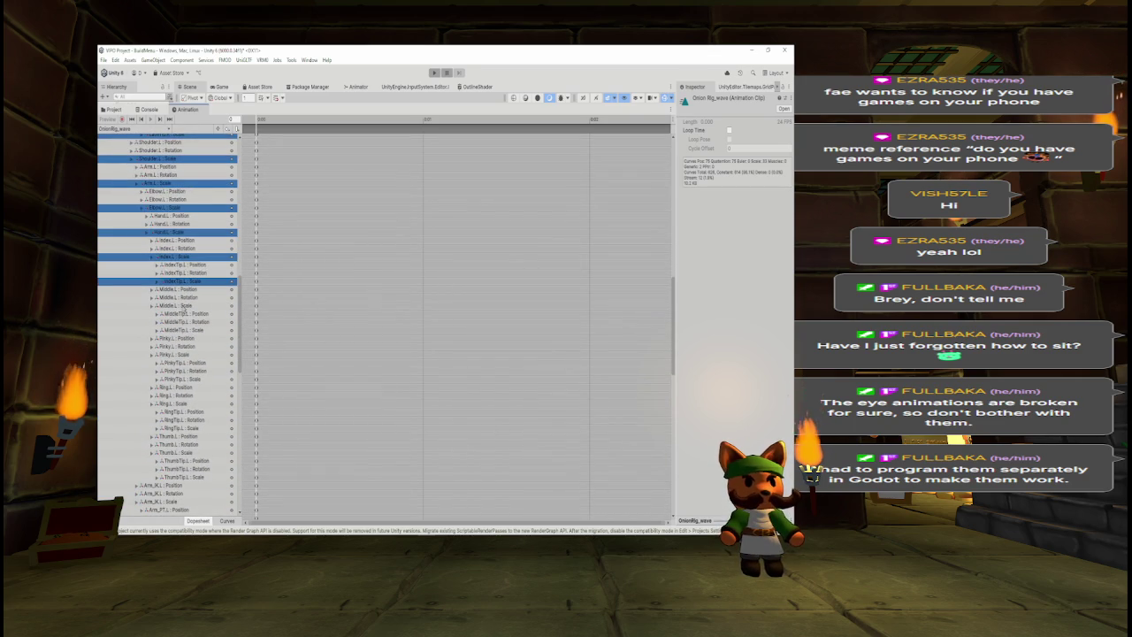
left_click(181, 306, "ctrl")
left_click(183, 330, "ctrl")
left_click(182, 354, "ctrl")
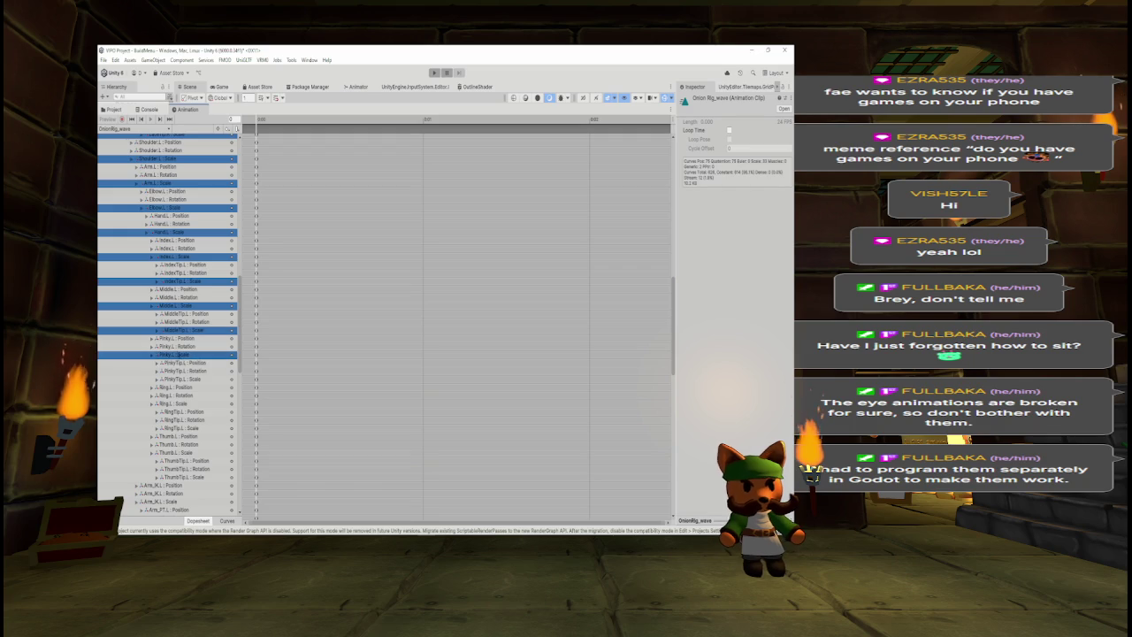
left_click(182, 379, "ctrl")
left_click(181, 404, "ctrl")
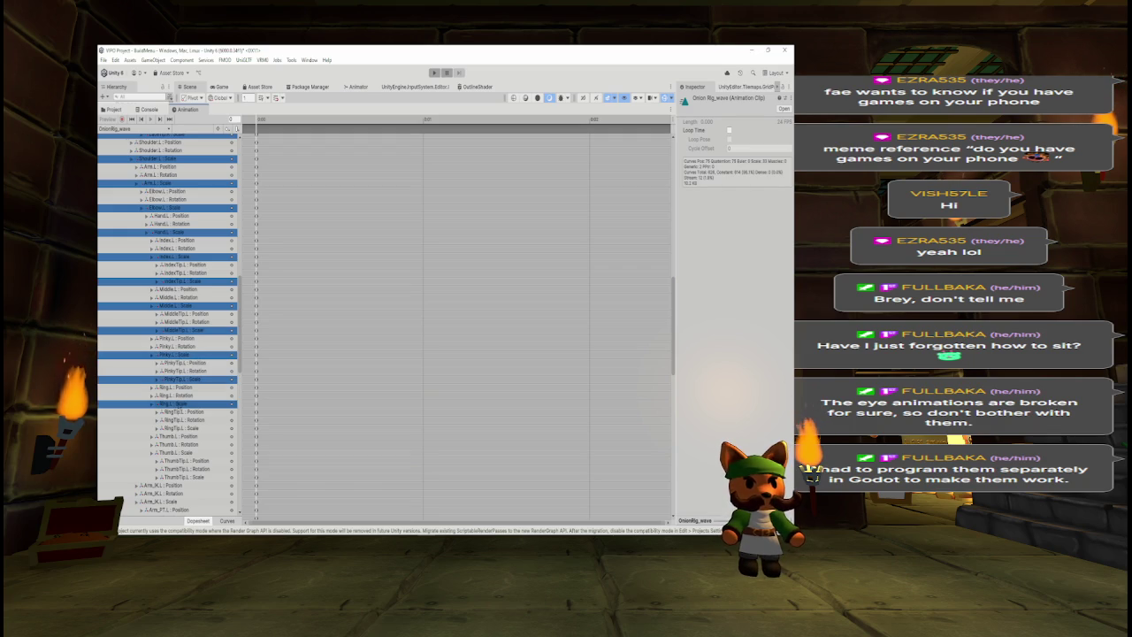
left_click(182, 428, "ctrl")
left_click(181, 452, "ctrl")
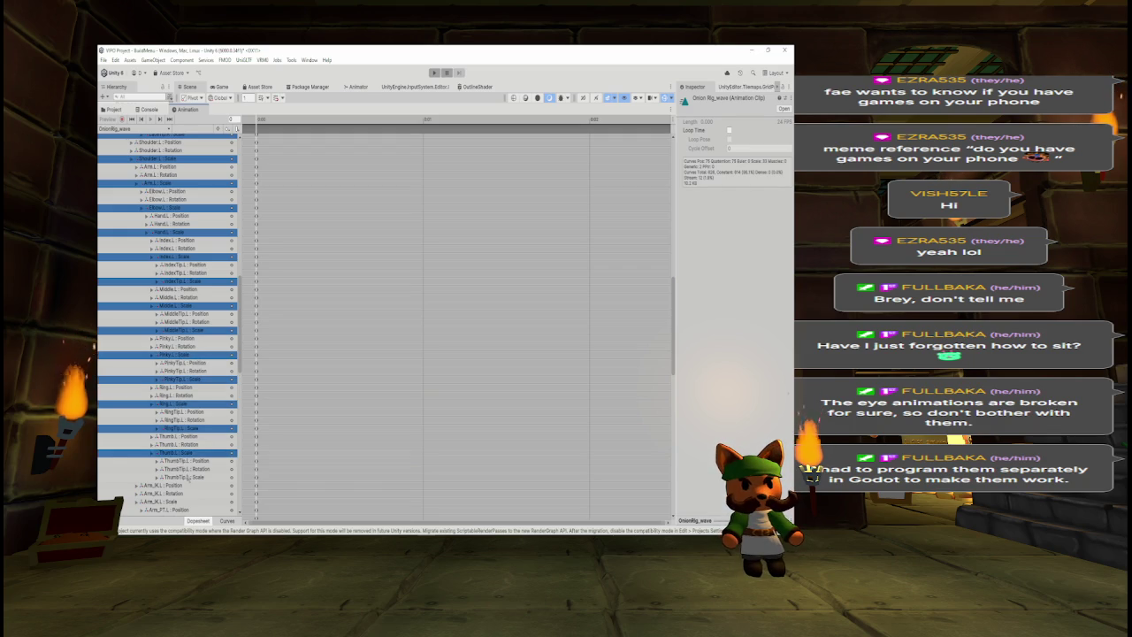
left_click(188, 477, "ctrl")
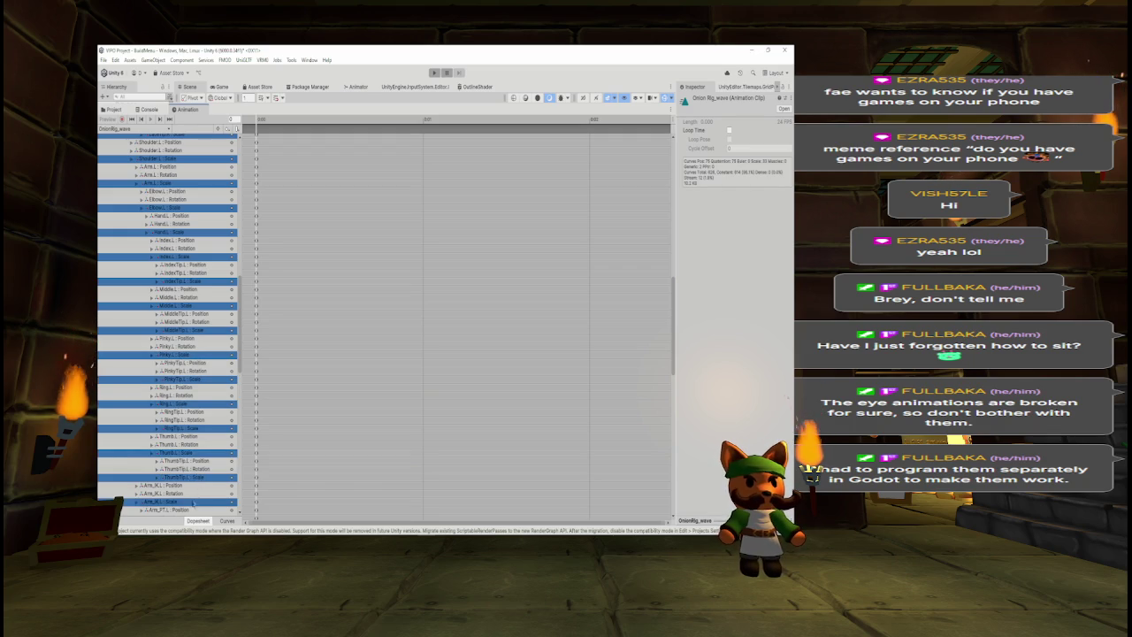
key("Delete")
- Delete the Arm_FT.L Scale curve and the right shoulder, arm, elbow, hand and finger Scale curves
left_click_drag(236, 300, 241, 354)
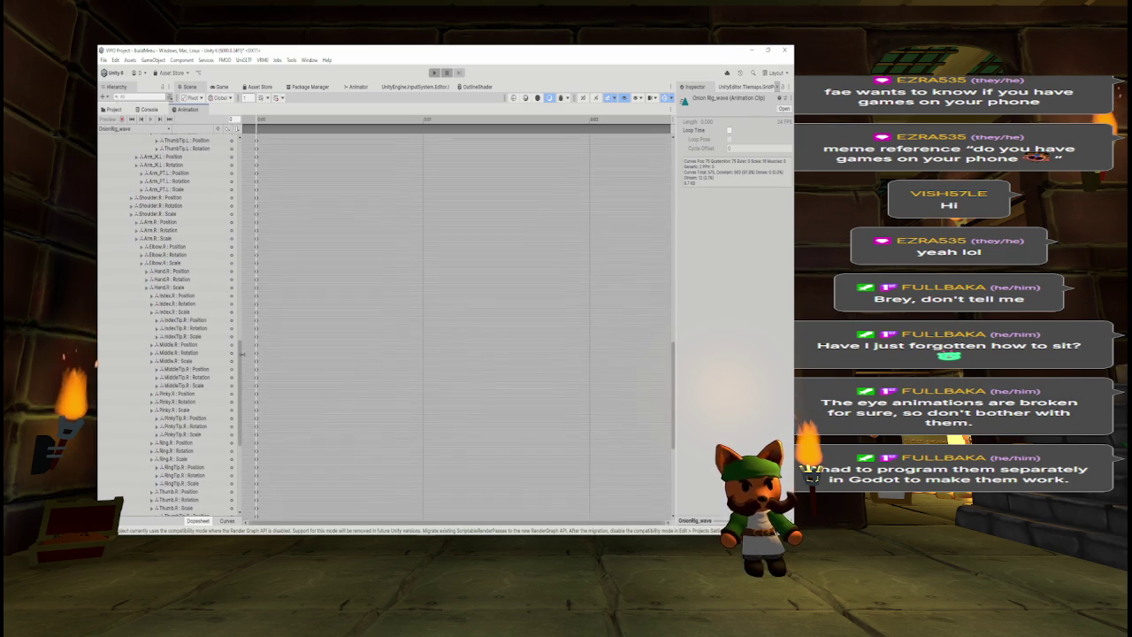
left_click(173, 190)
left_click(173, 214, "ctrl")
left_click(171, 238, "ctrl")
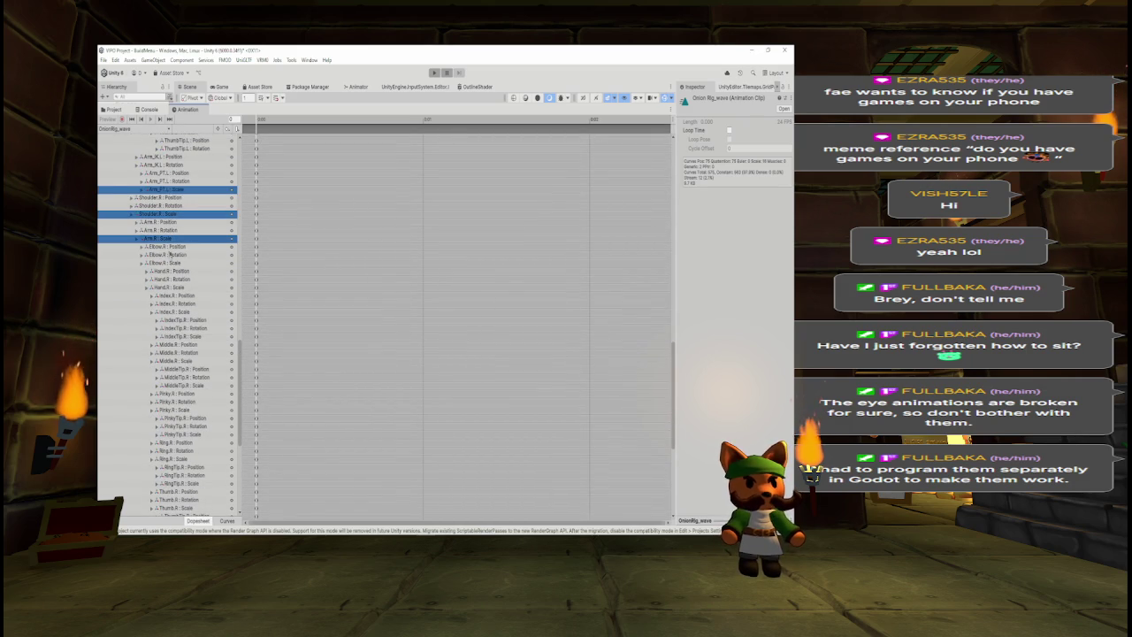
left_click(171, 263, "ctrl")
left_click(165, 288, "ctrl")
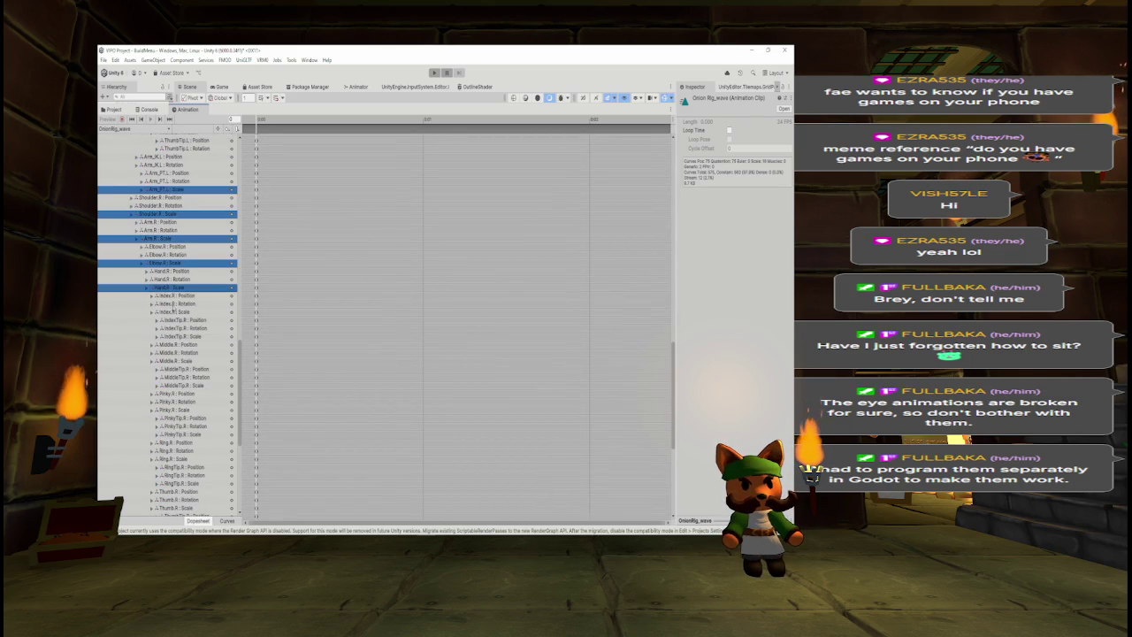
left_click(174, 312, "ctrl")
left_click(183, 337, "ctrl")
left_click(183, 362, "ctrl")
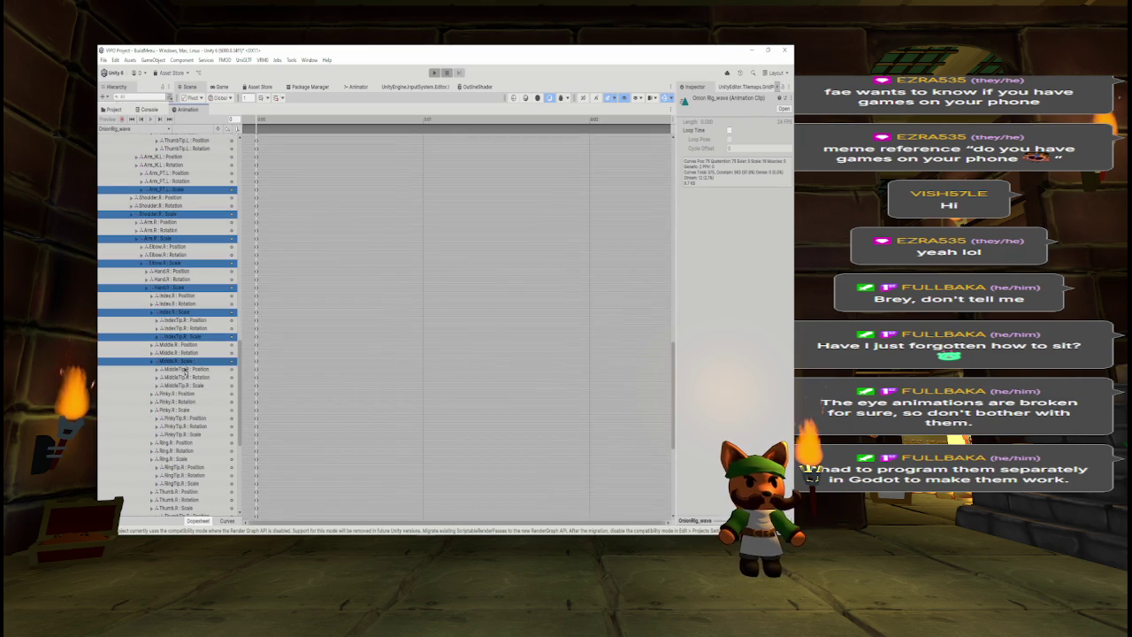
left_click(190, 387, "ctrl")
left_click(187, 411, "ctrl")
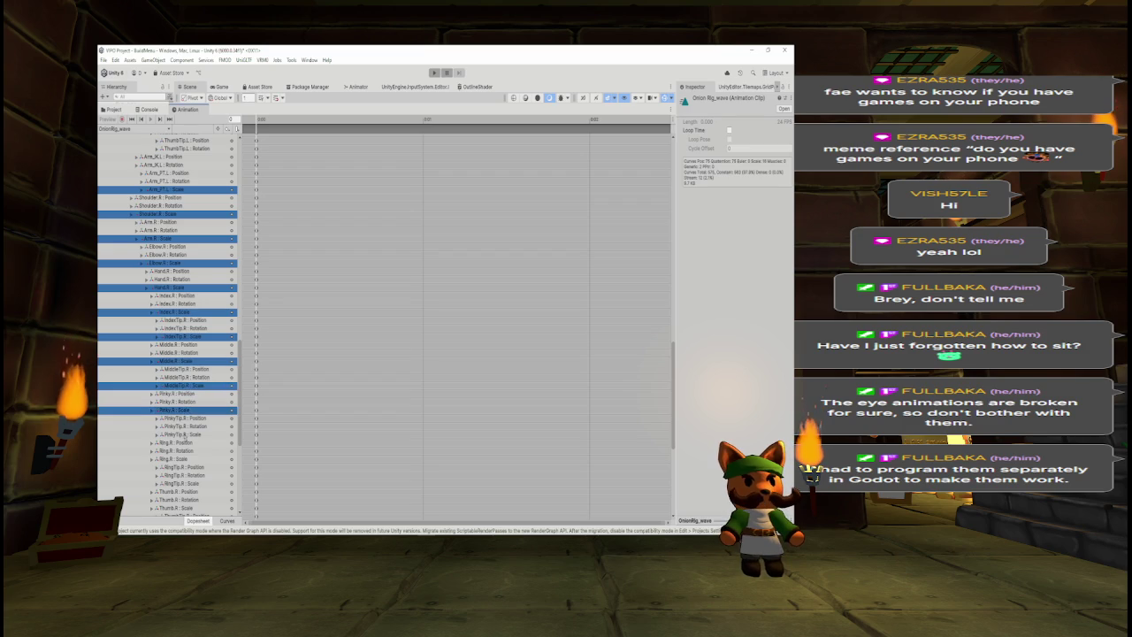
left_click(183, 434, "ctrl")
left_click(180, 459, "ctrl")
left_click(181, 484, "ctrl")
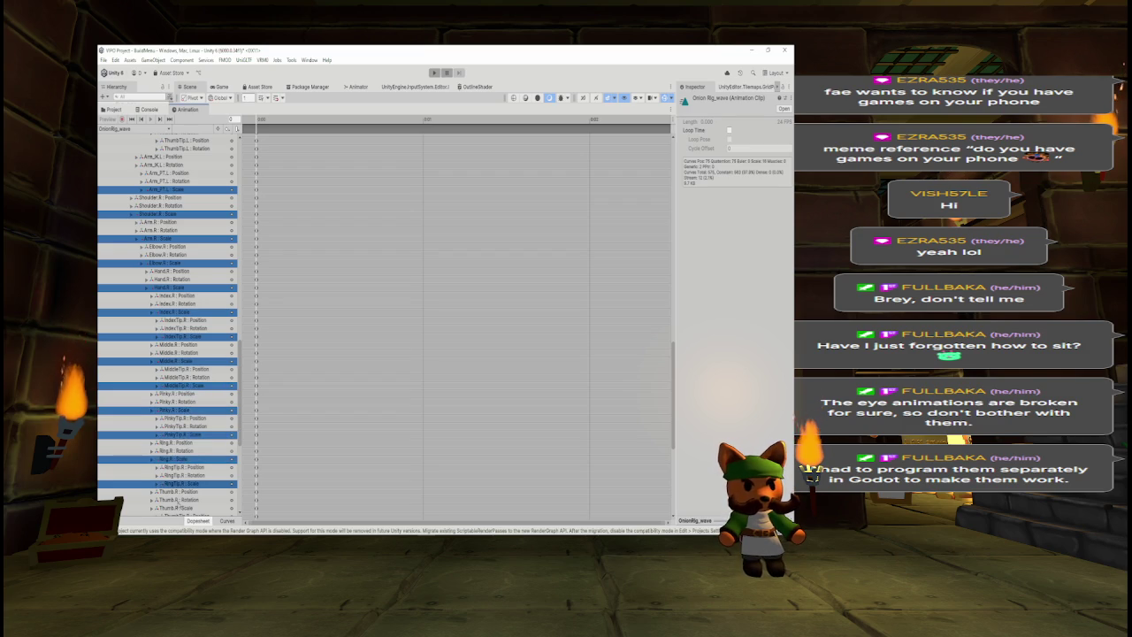
left_click(178, 509, "ctrl")
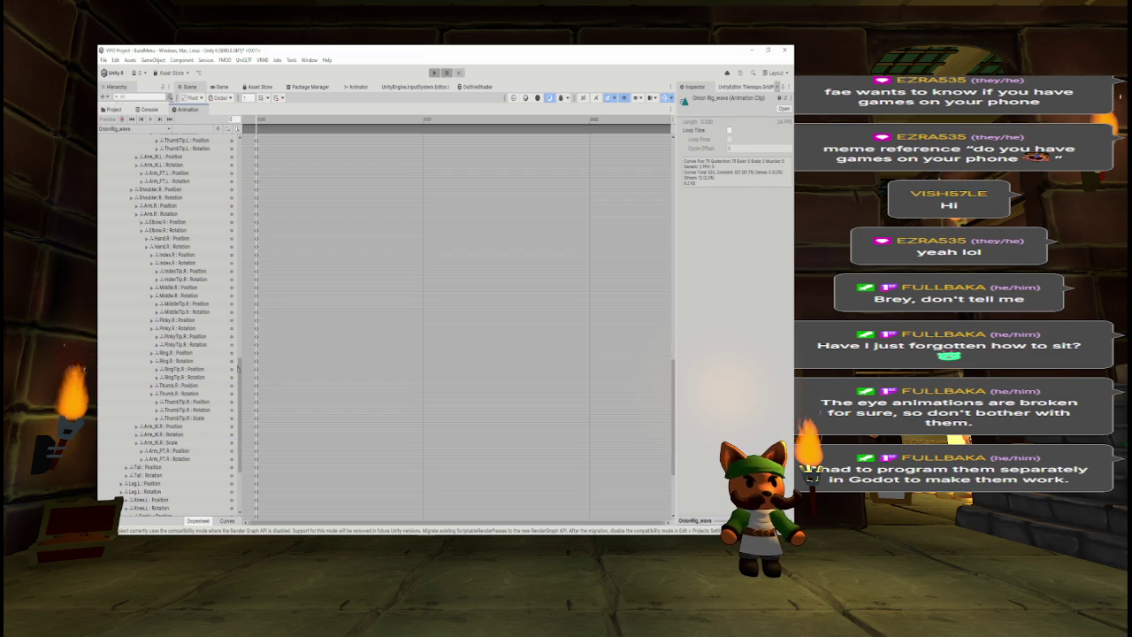
key("Delete")
- Delete the leftover ThumbTip.R and Arm_IK.R Scale curves and restore the scene view
scroll(192, 343, "down", 3)
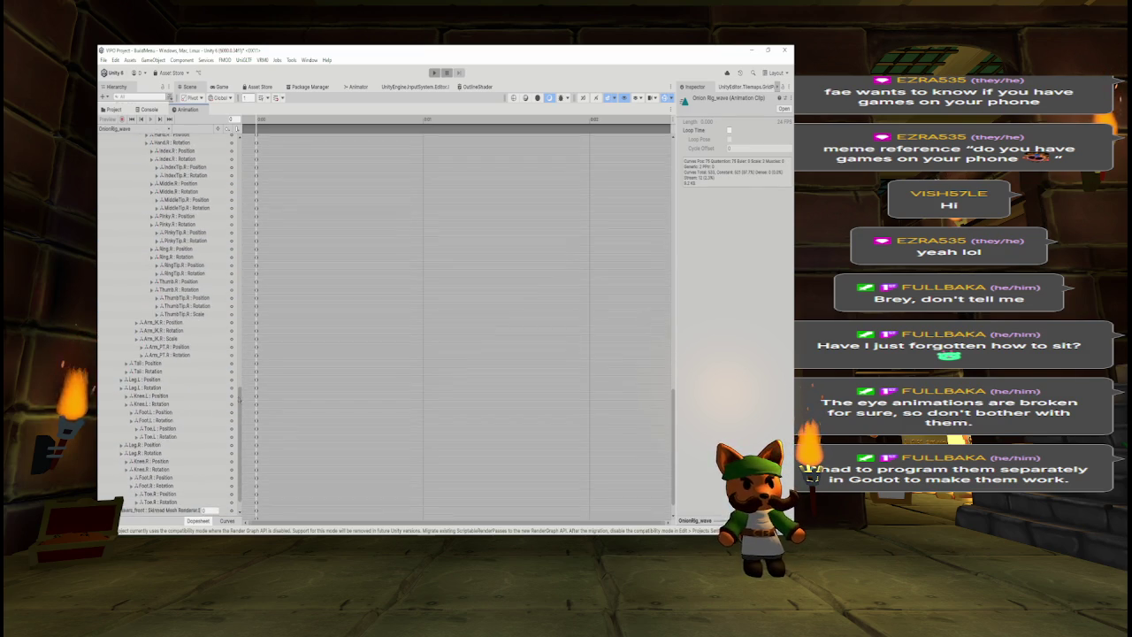
left_click(194, 321)
left_click(161, 344, "ctrl")
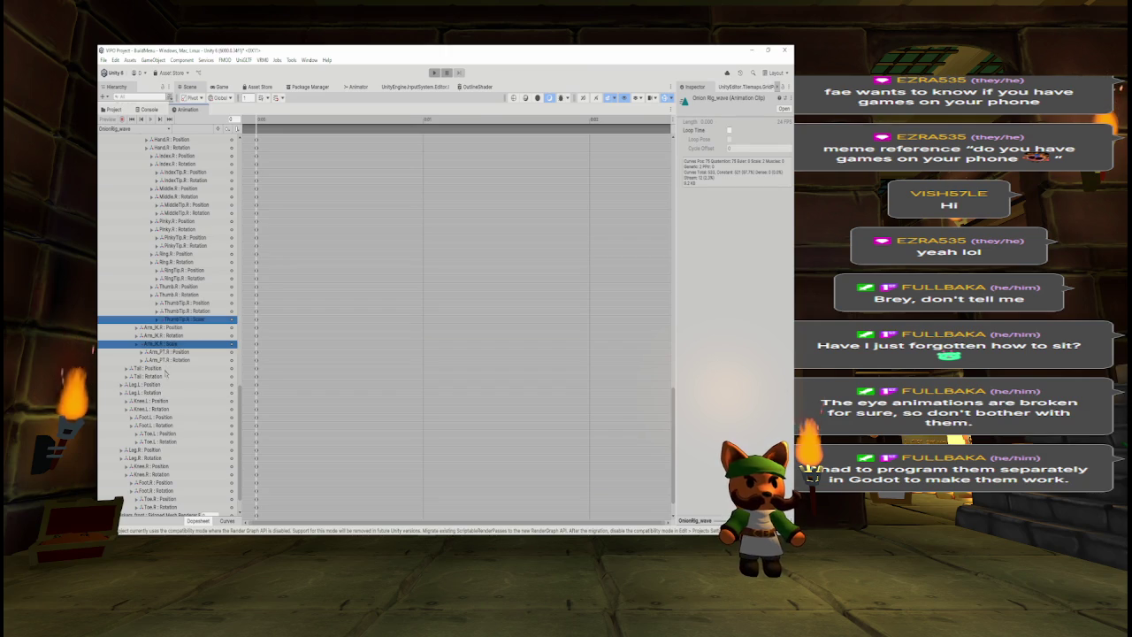
key("Delete")
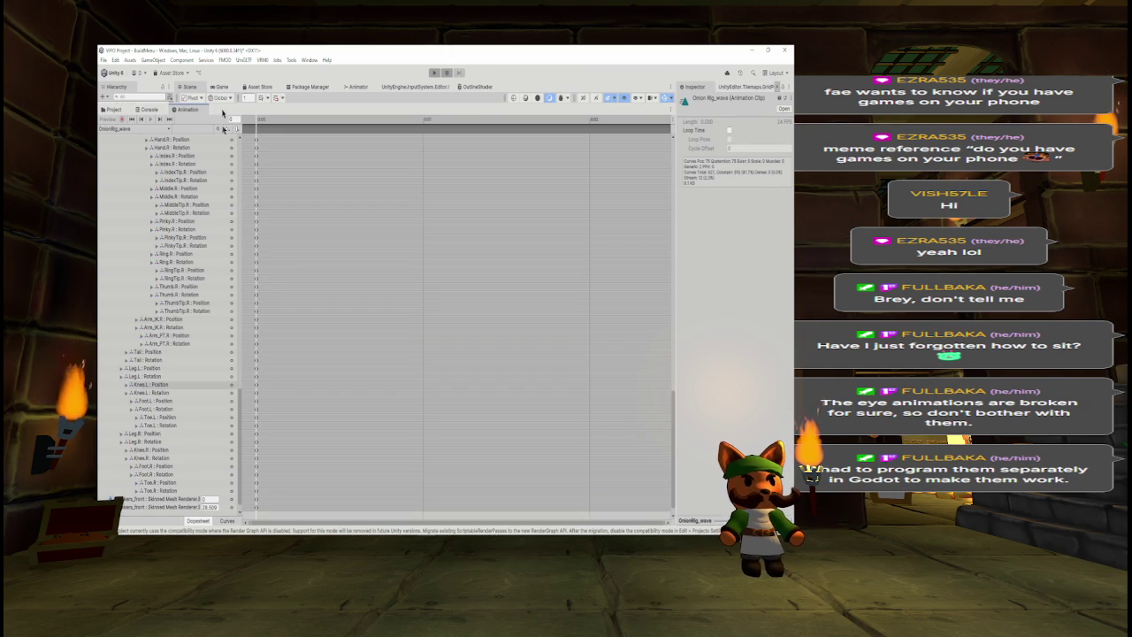
left_click_drag(280, 101, 275, 457)
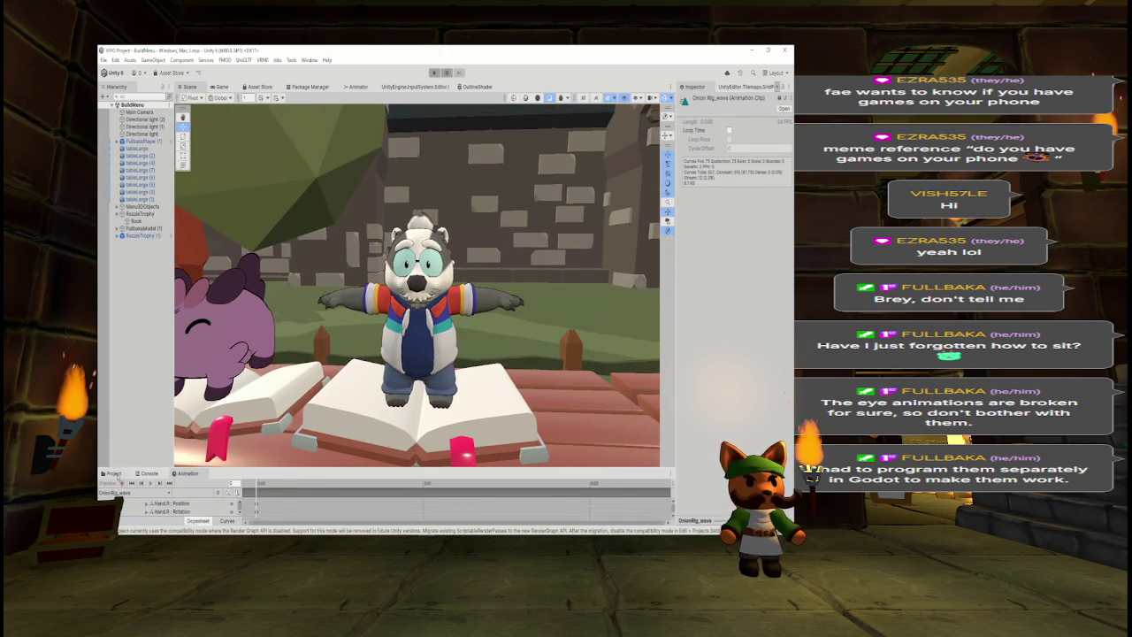
- Play-test the scene to watch Fullbaka waving on the open book
left_click(115, 473)
left_click(434, 73)
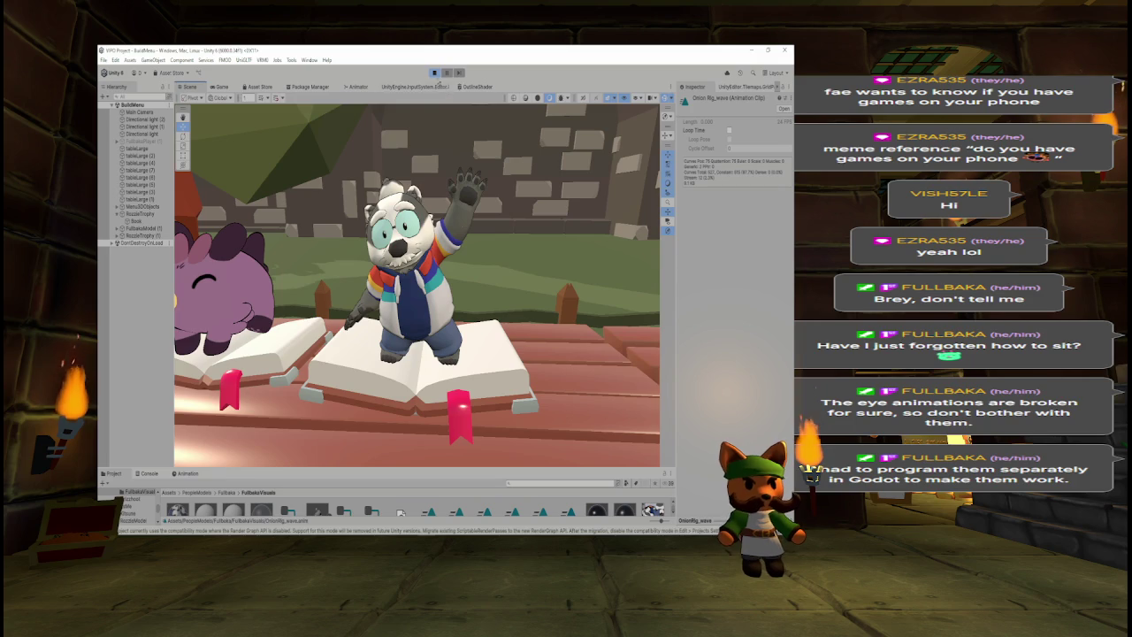
left_click(434, 73)
- Rename the FullbakaModel (1) object to FullbakaModel
left_click(140, 228)
left_click(719, 100)
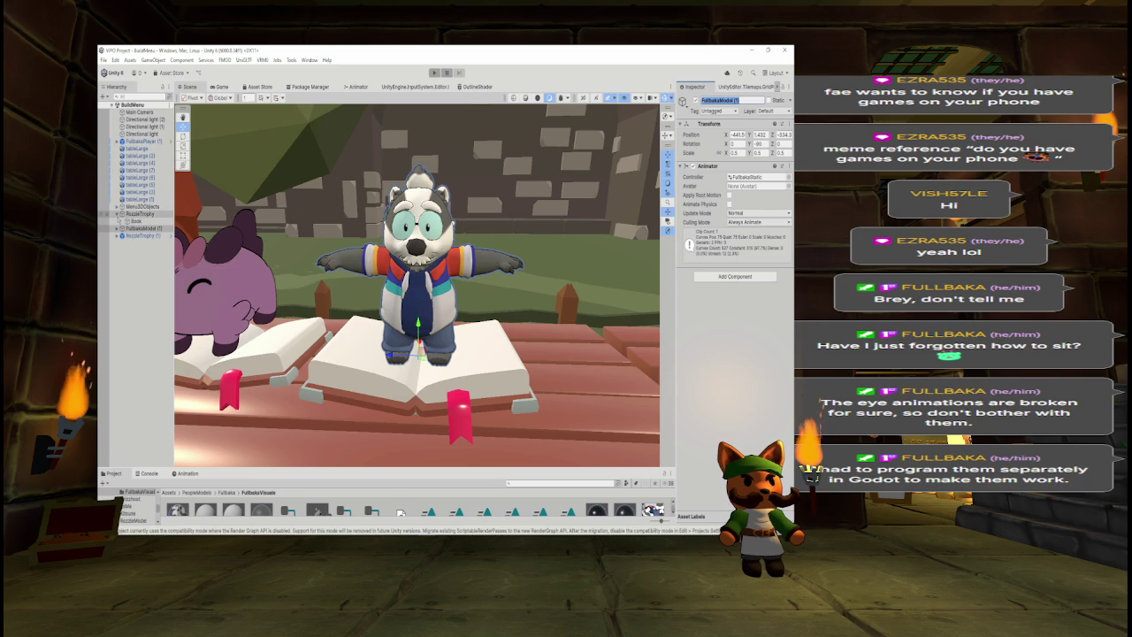
left_click(137, 215)
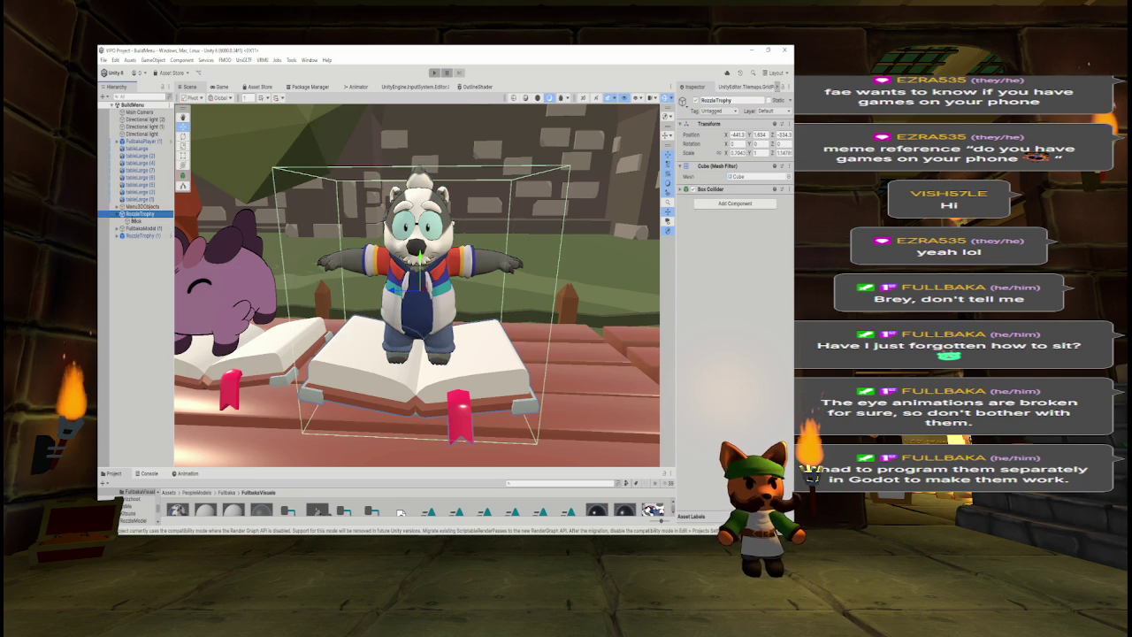
left_click(138, 222)
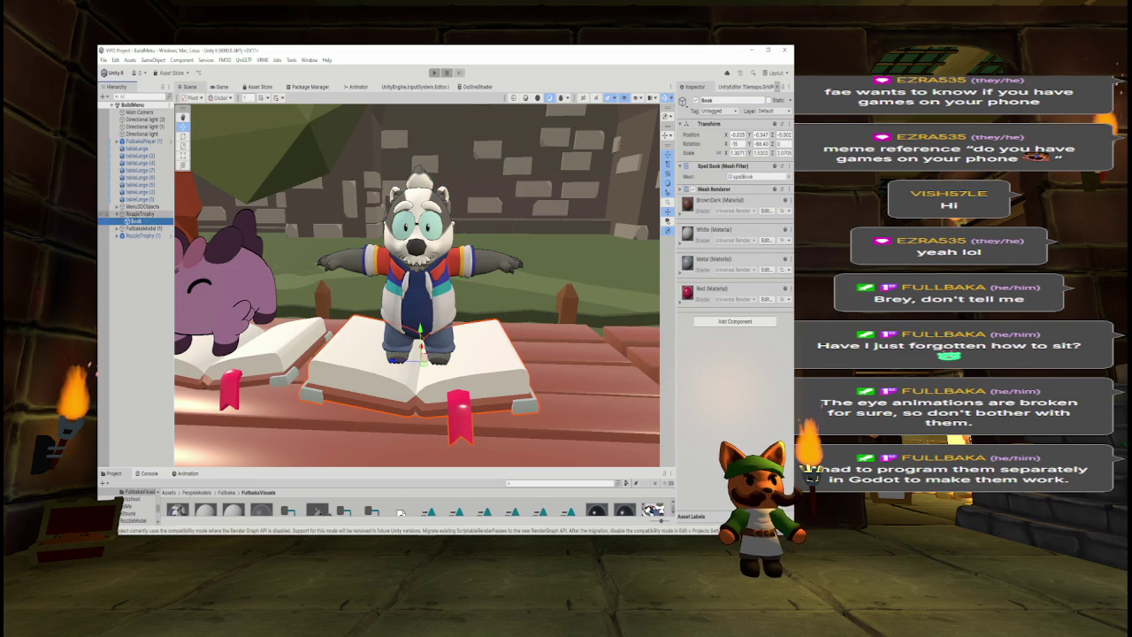
left_click(116, 235)
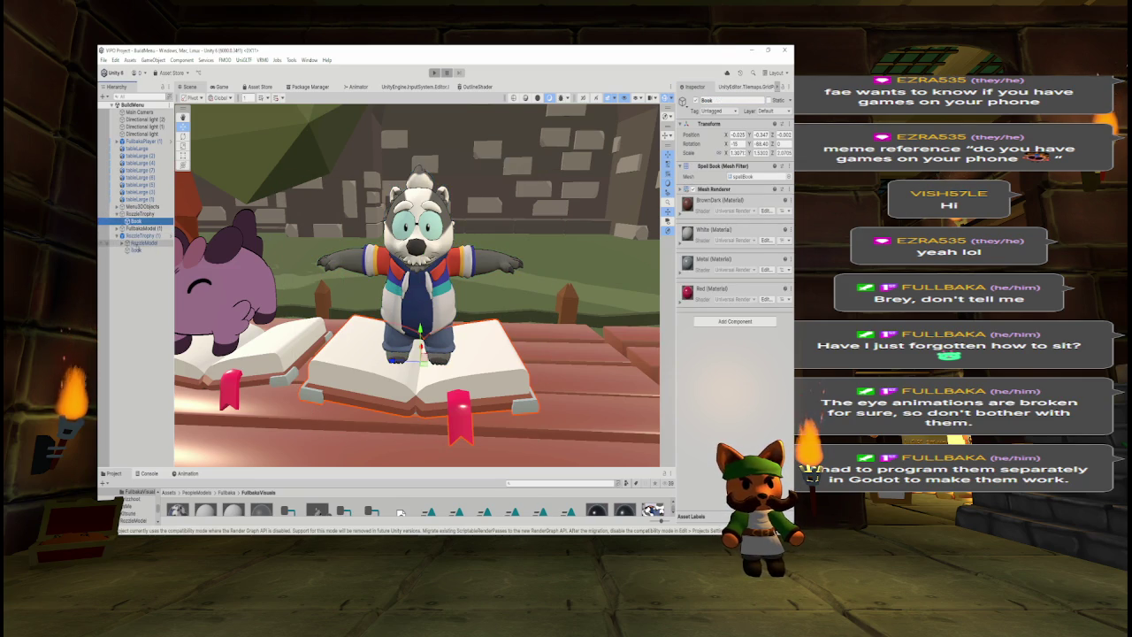
left_click(116, 235)
left_click(142, 228)
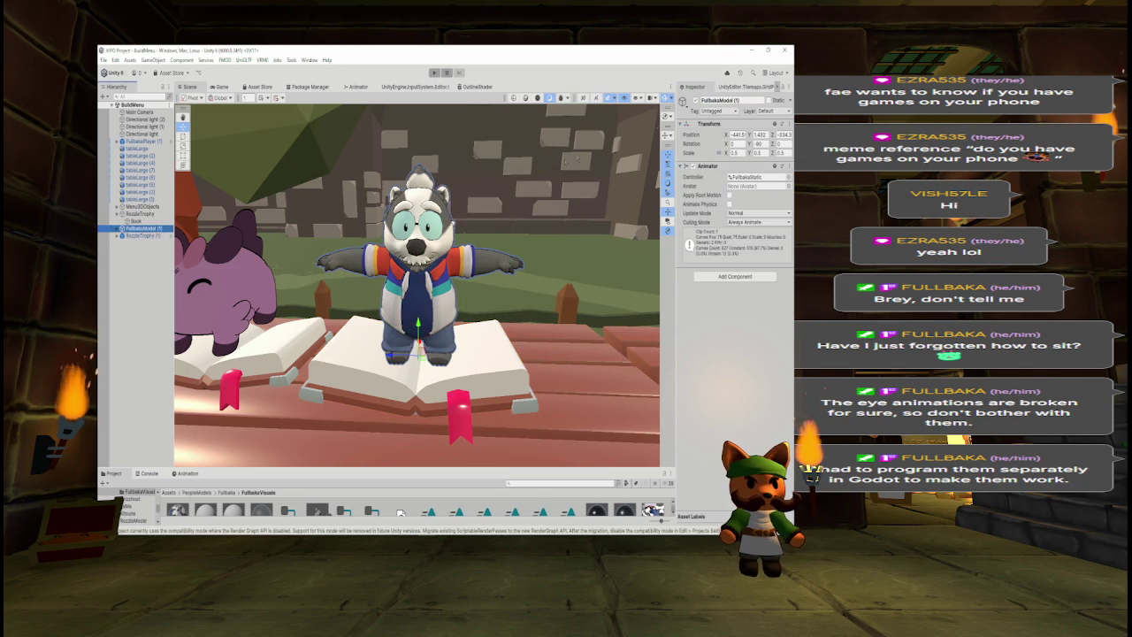
left_click(743, 100)
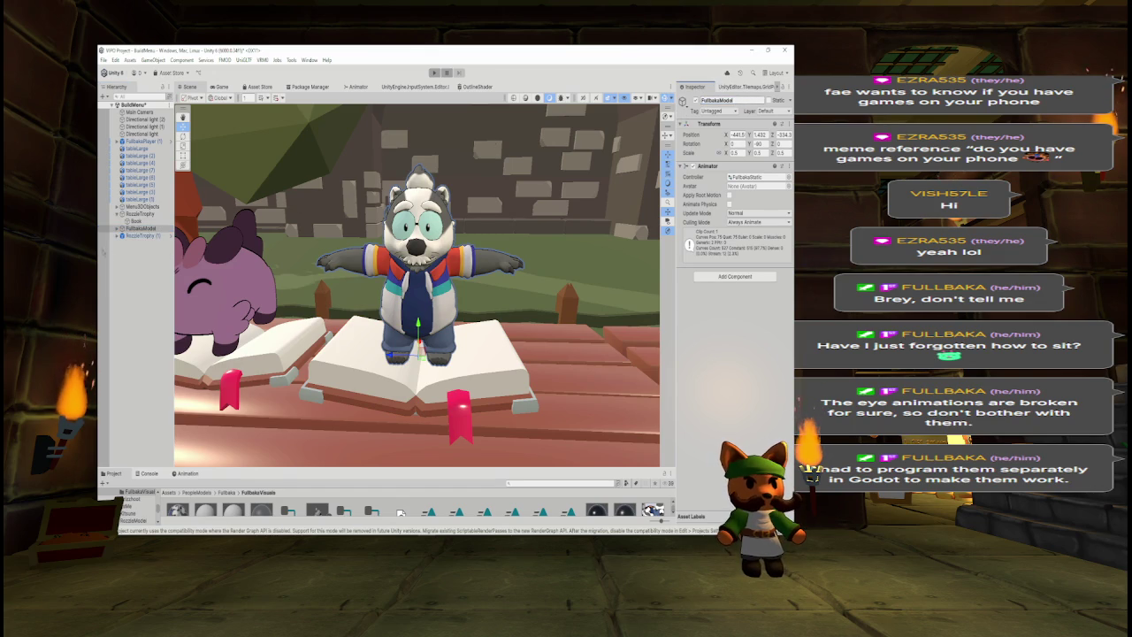
left_click_drag(220, 466, 239, 310)
- Browse the Fullbaka model's clips and duplicate OnionRig_happy as a standalone clip
left_click(328, 361)
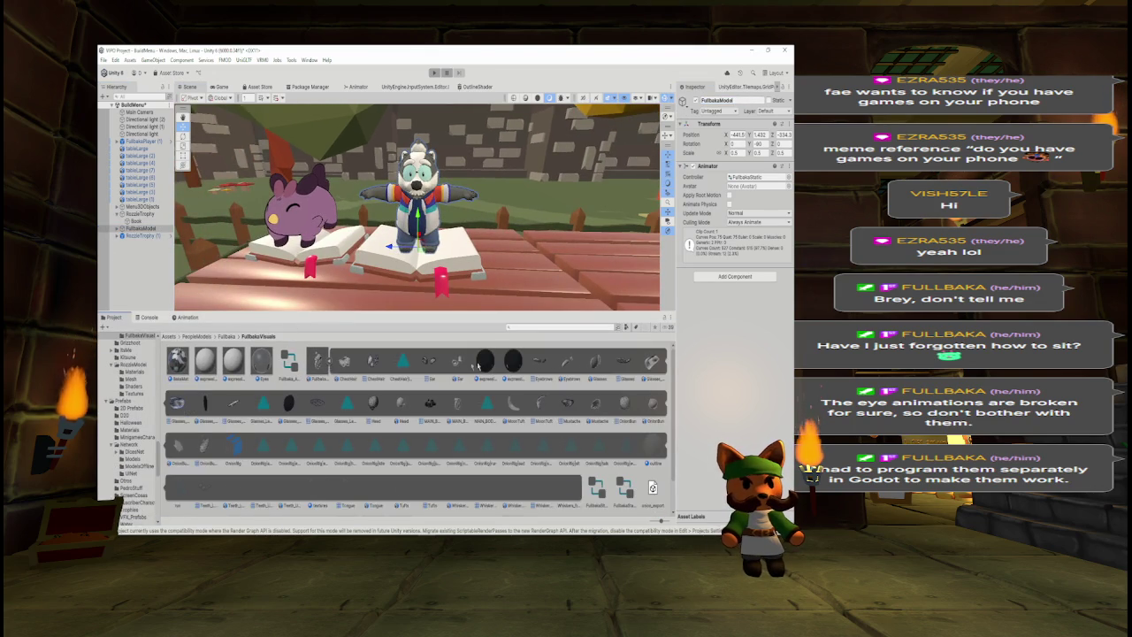
scroll(511, 389, "down", 2)
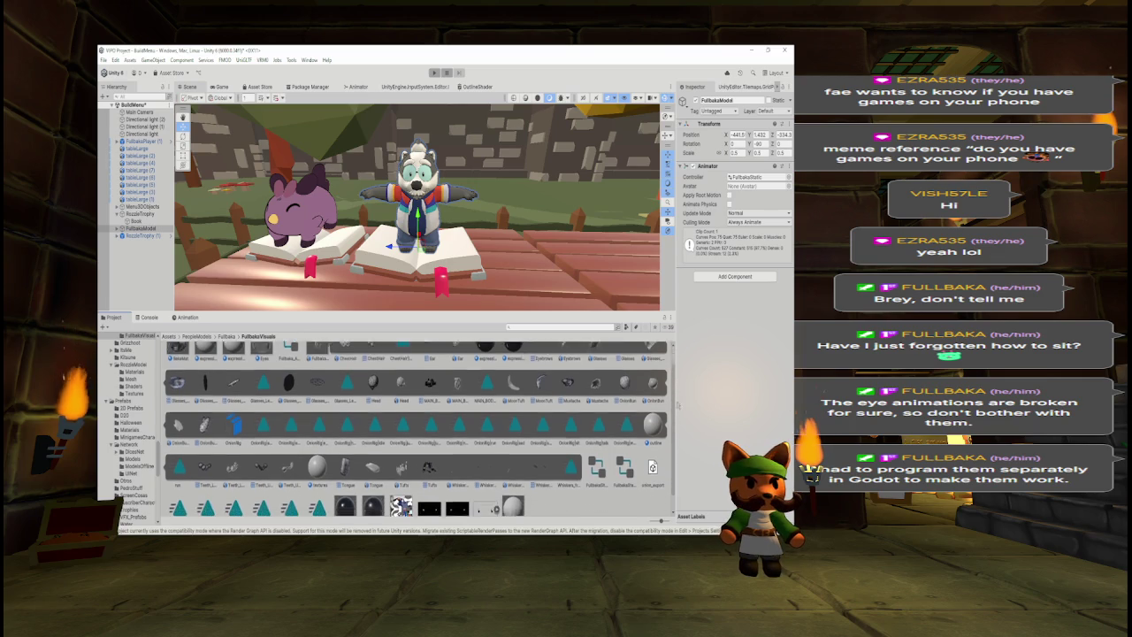
left_click(261, 413)
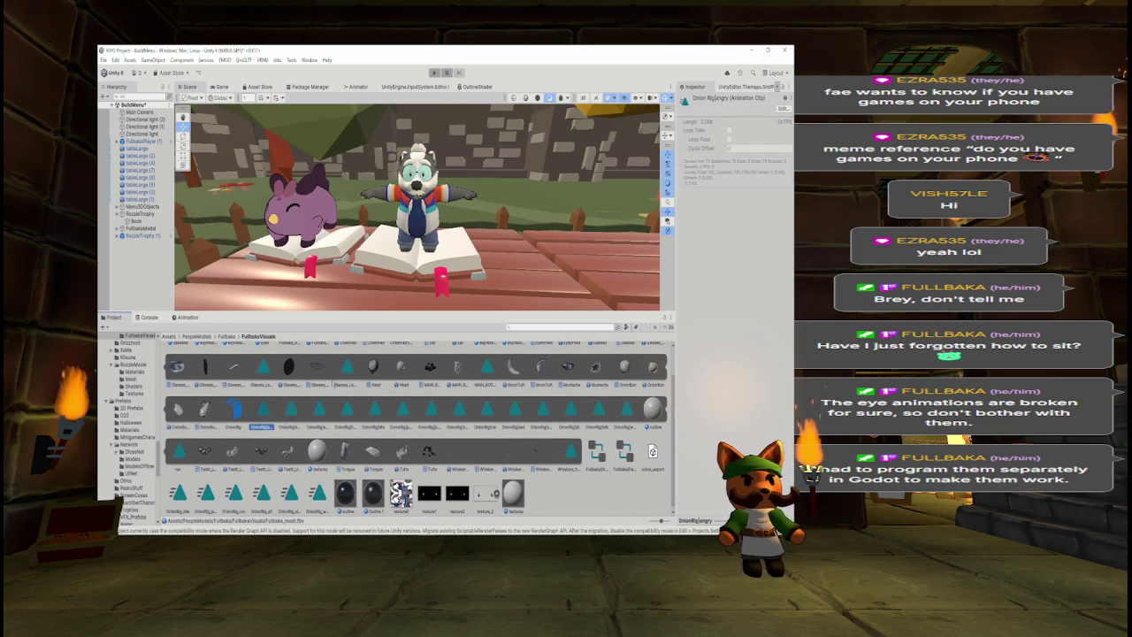
left_click(289, 410)
left_click(317, 428)
left_click(346, 427)
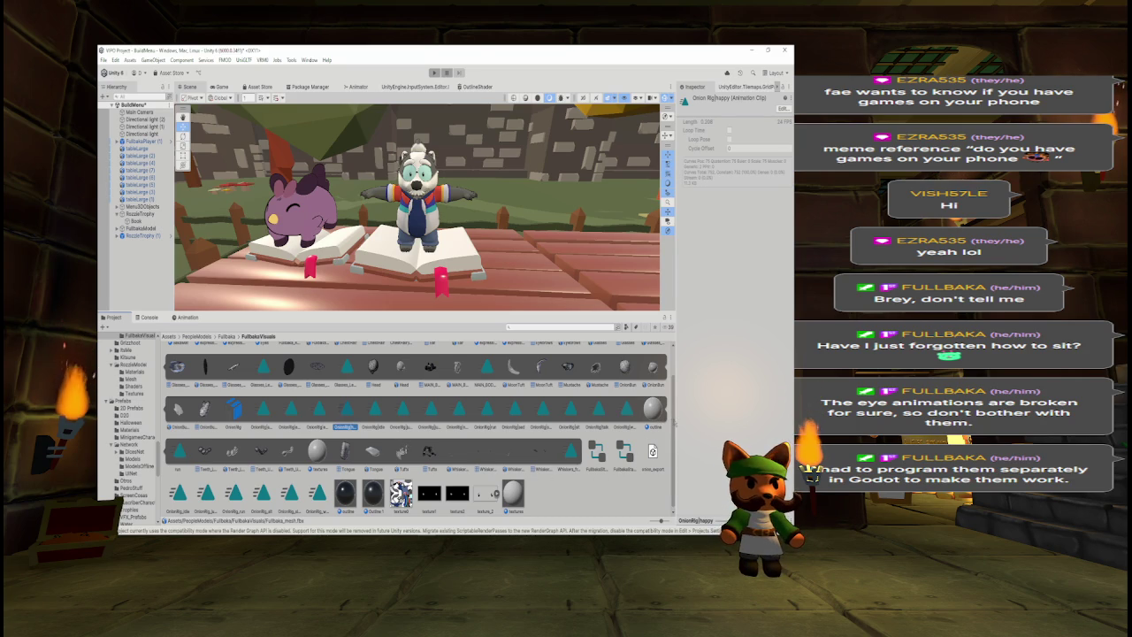
left_click_drag(674, 423, 683, 381)
key("ctrl+d")
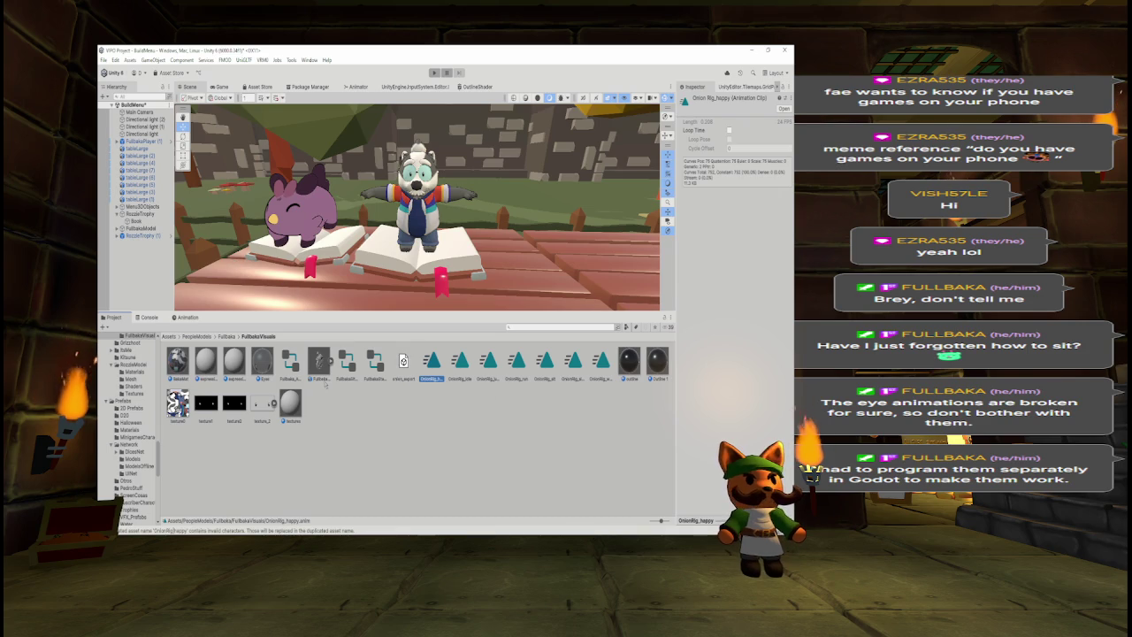
- Duplicate the FullbakaStatic controller, rename it 'FullbakaStatic Expression', and open it in the Animator
left_click(346, 360)
left_click(375, 361)
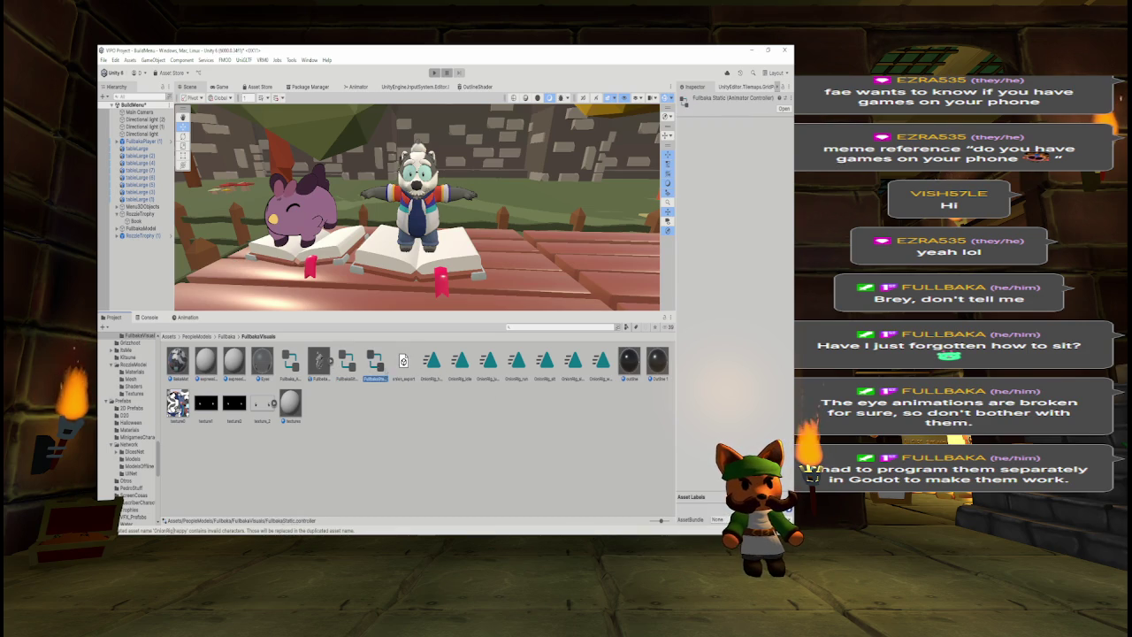
key("ctrl+d")
right_click(402, 365)
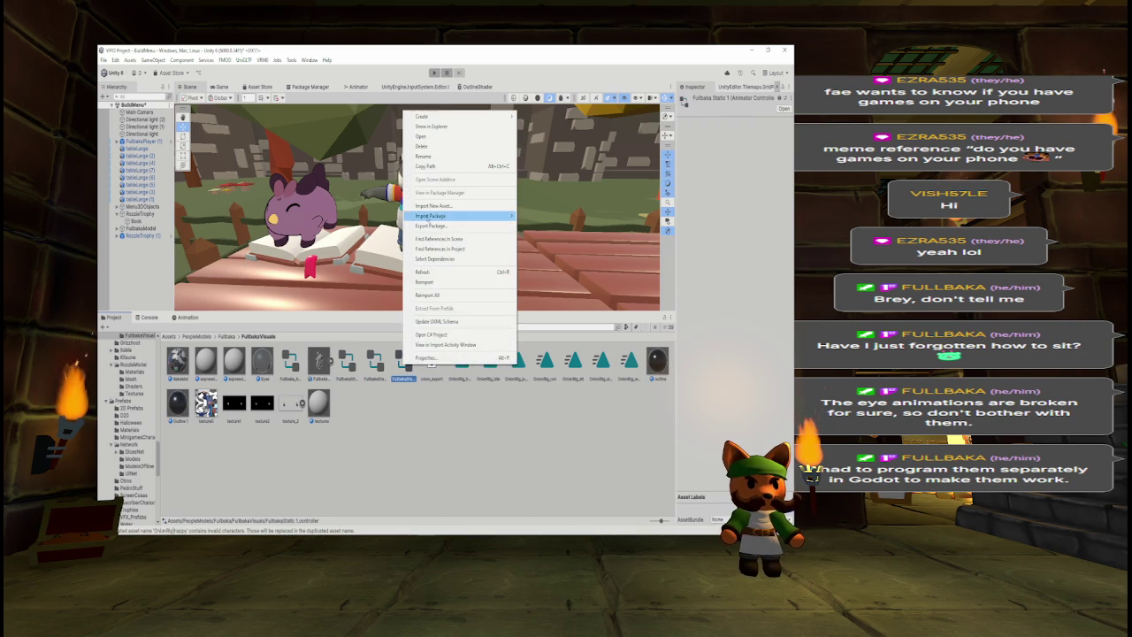
left_click(425, 156)
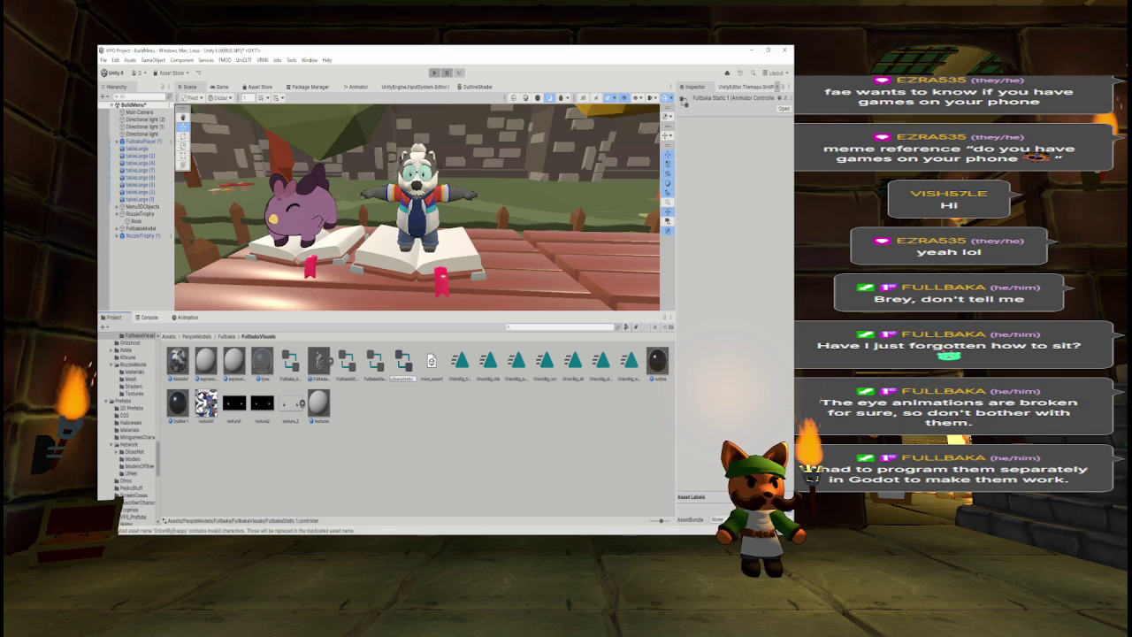
type("Expression")
key("Return")
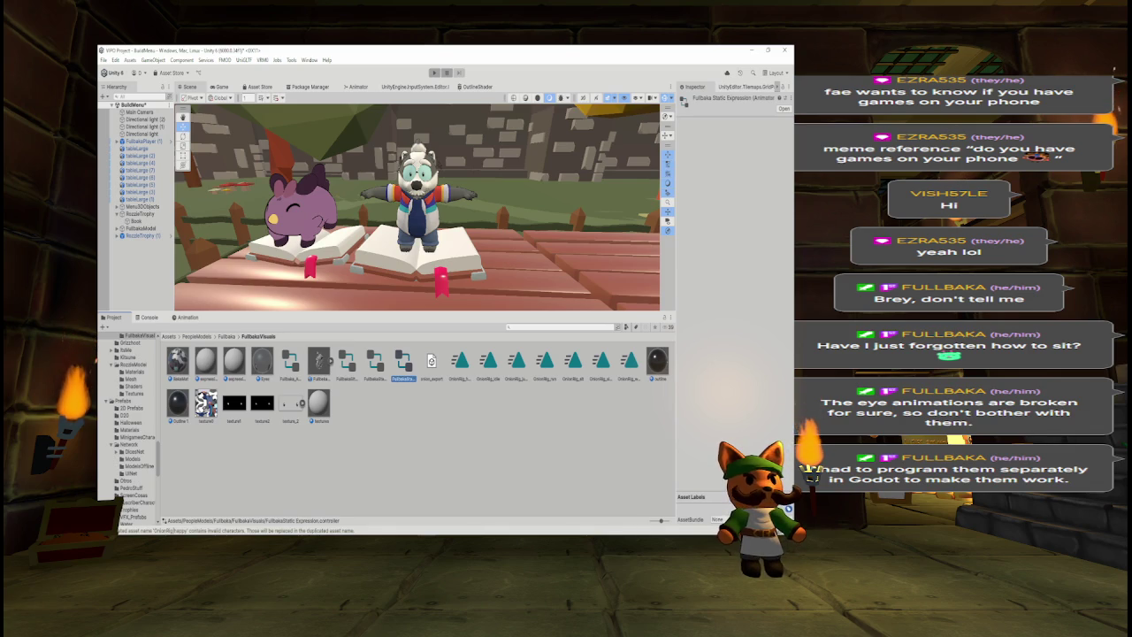
double_click(404, 363)
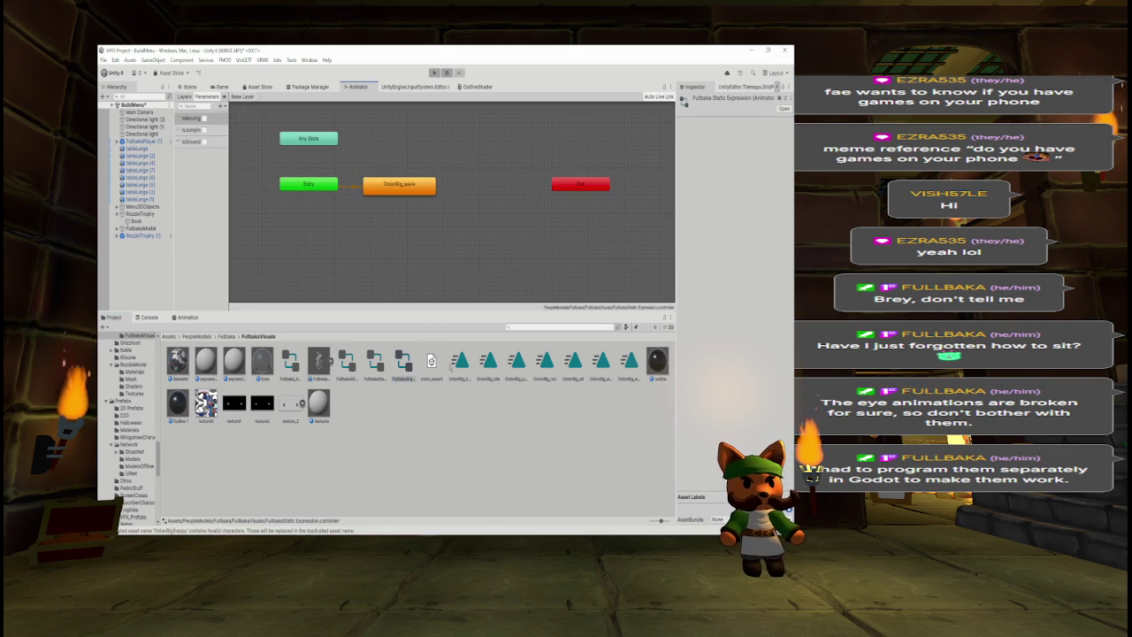
- Replace the OnionRig_wave state with OnionRig_happy at speed 0, then return to the Scene view
mouse_move(461, 369)
left_mouse_down()
mouse_move(459, 259)
mouse_move(490, 266)
mouse_move(413, 237)
mouse_move(400, 225)
mouse_move(399, 180)
left_mouse_up()
left_click(389, 191)
key("Delete")
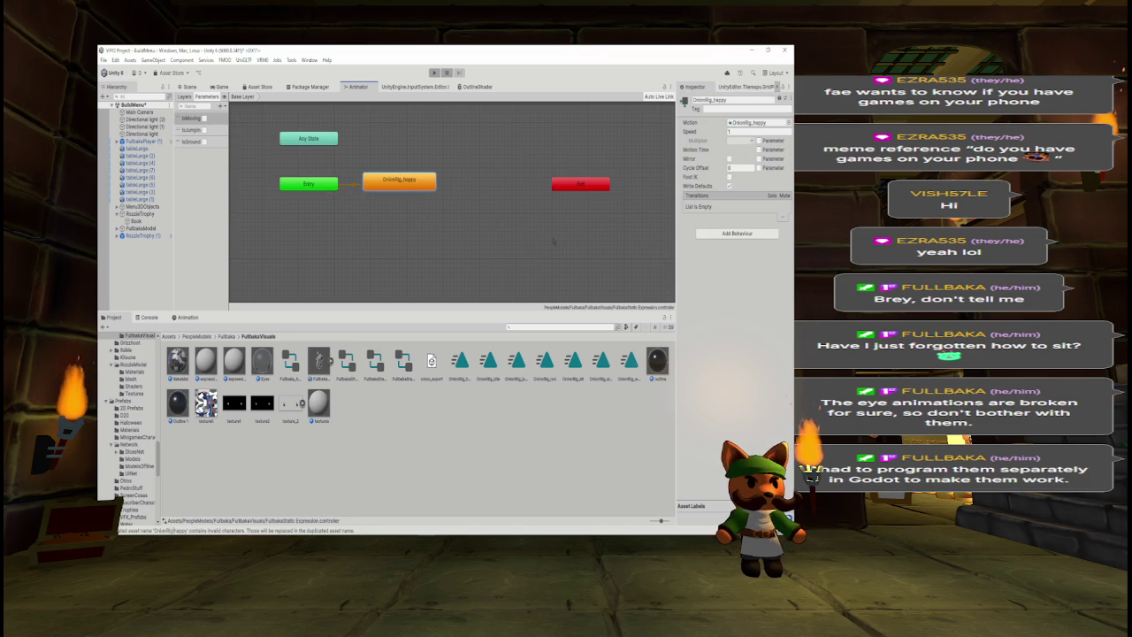
left_click(735, 131)
type("0")
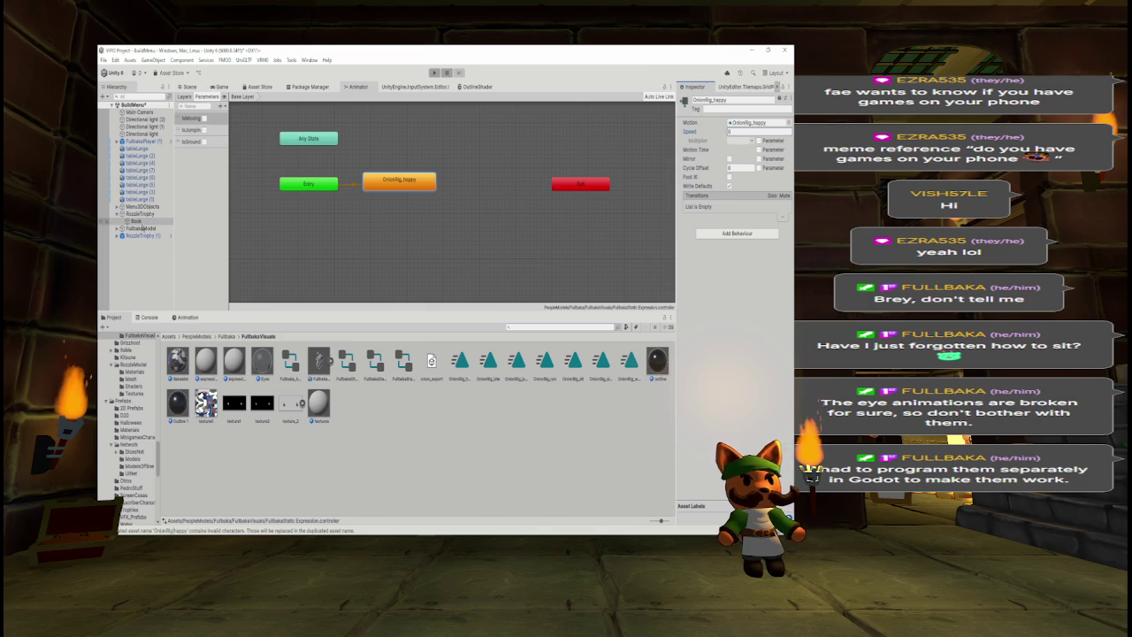
left_click(190, 86)
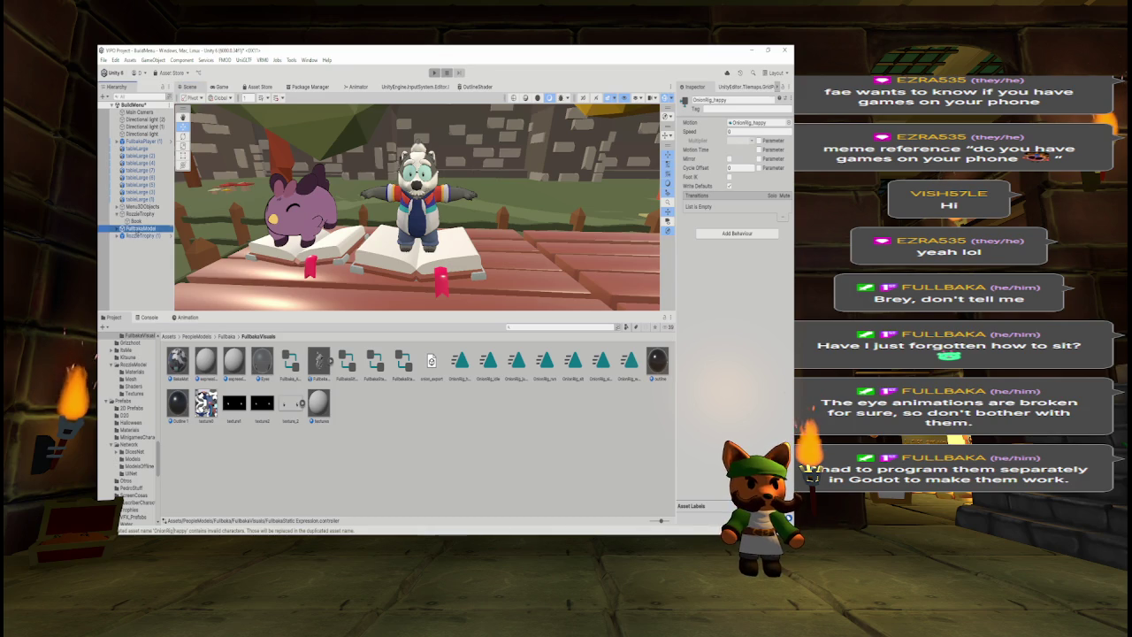
left_click(137, 228)
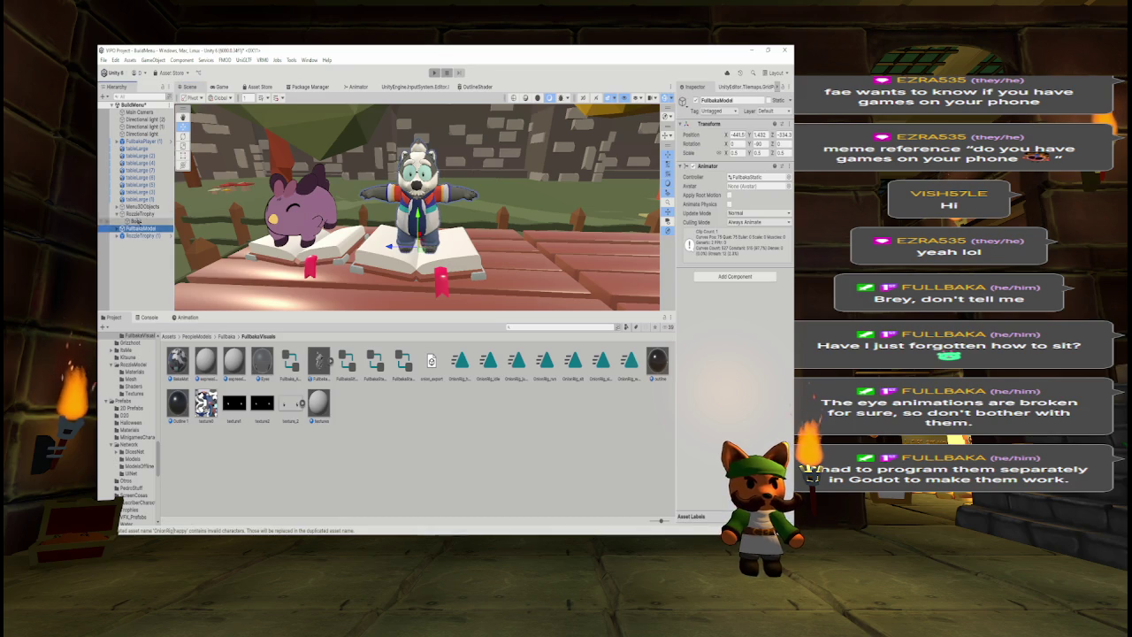
left_click(786, 166)
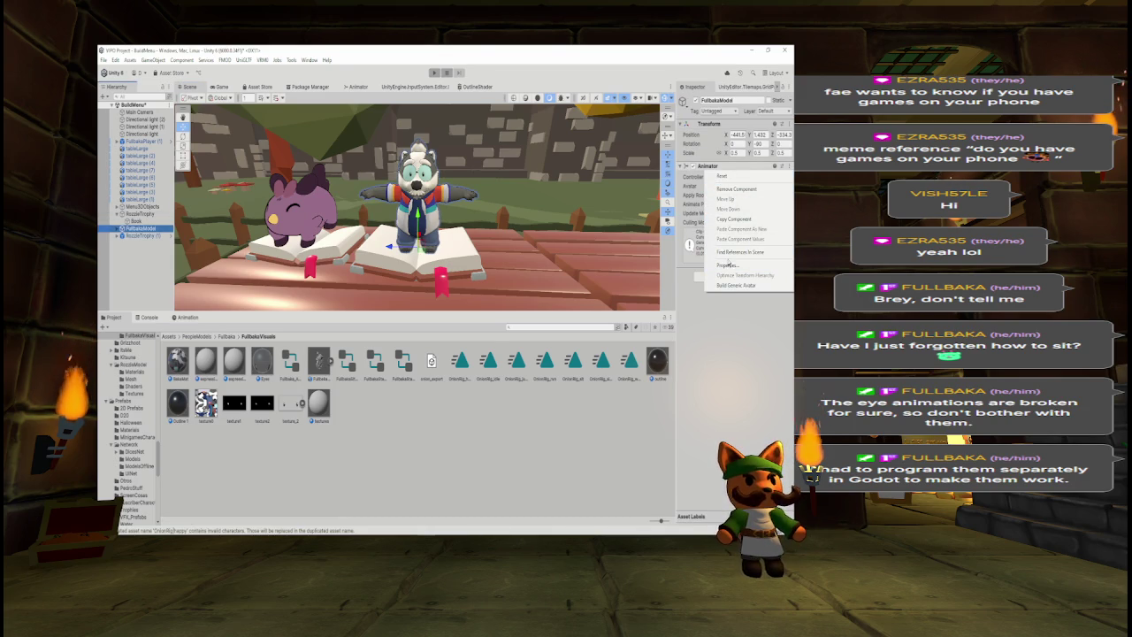
left_click(735, 219)
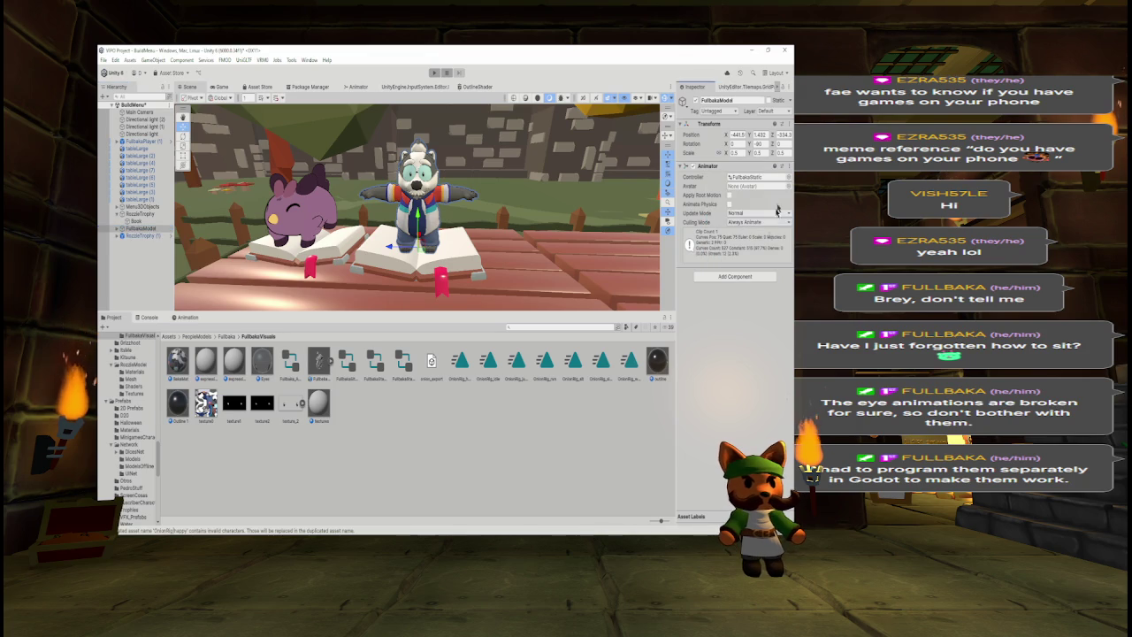
left_click(786, 165)
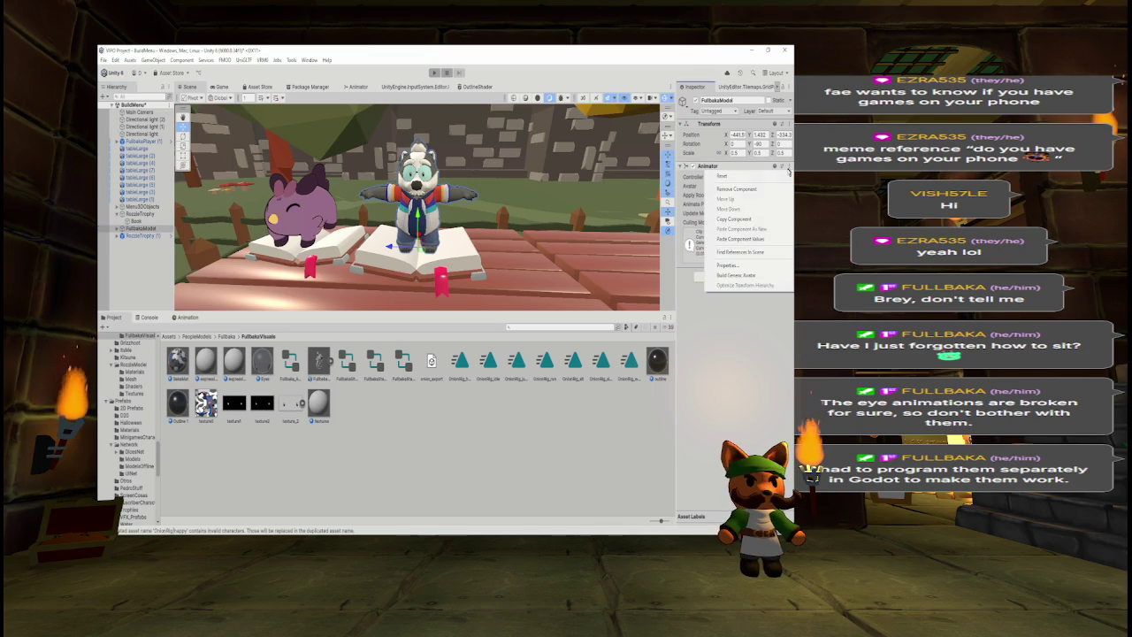
left_click(741, 240)
left_click(727, 277)
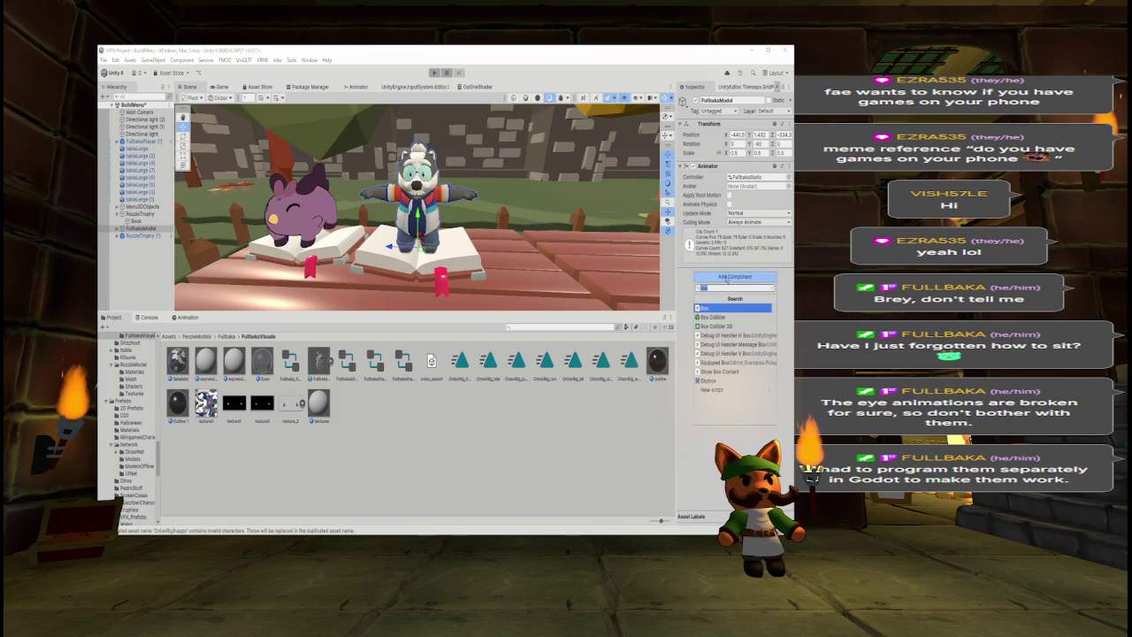
type("animator")
key("Return")
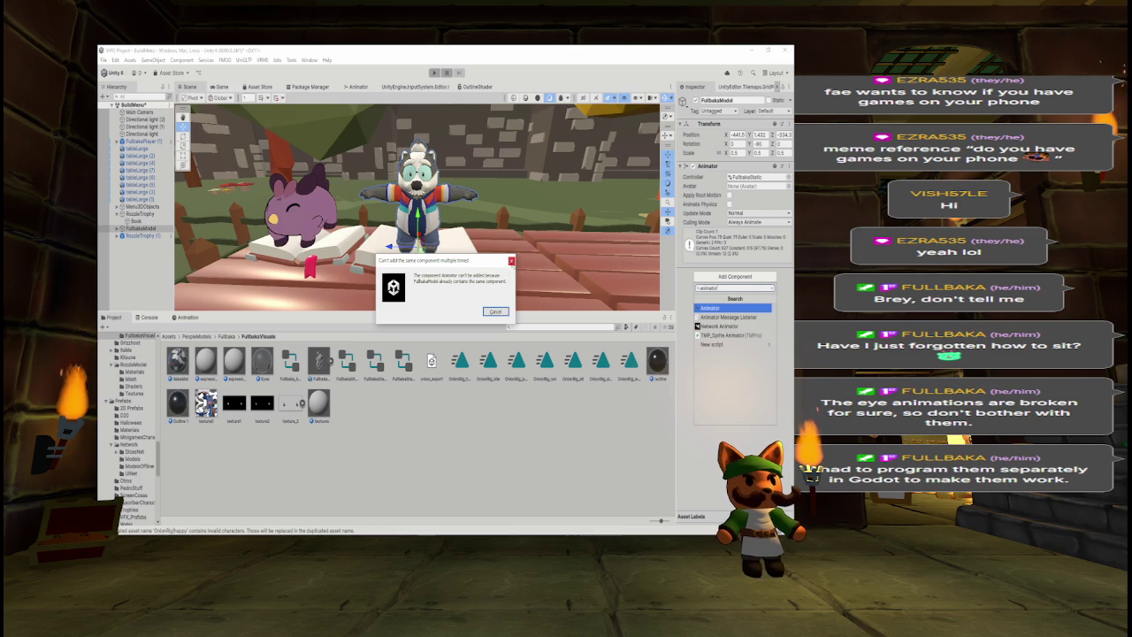
left_click(511, 261)
left_click(116, 229)
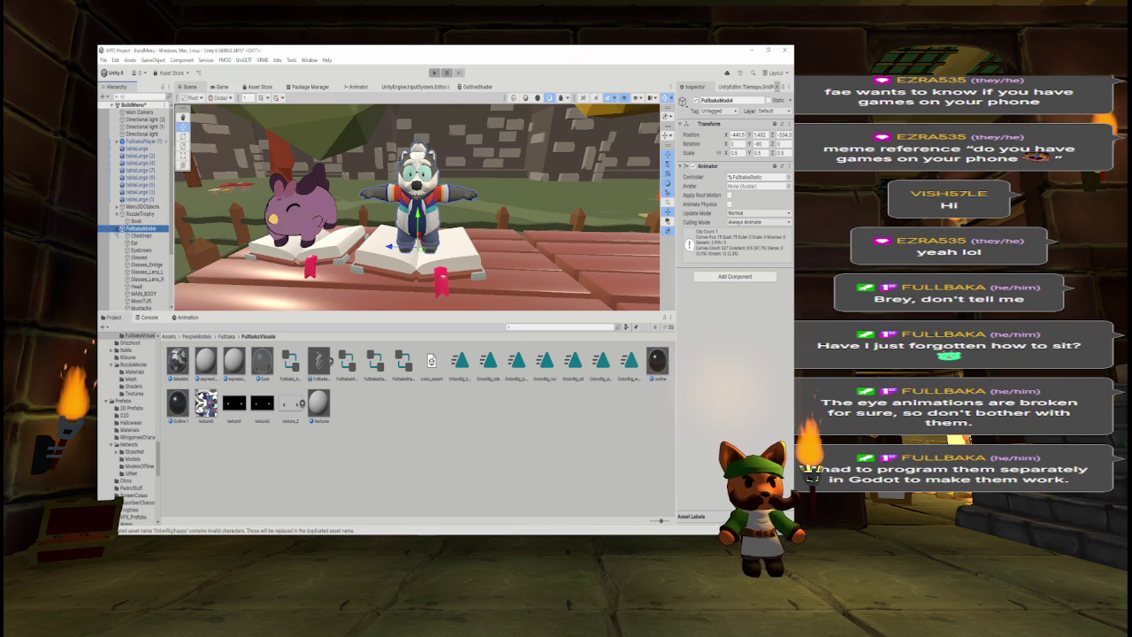
scroll(172, 230, "down", 3)
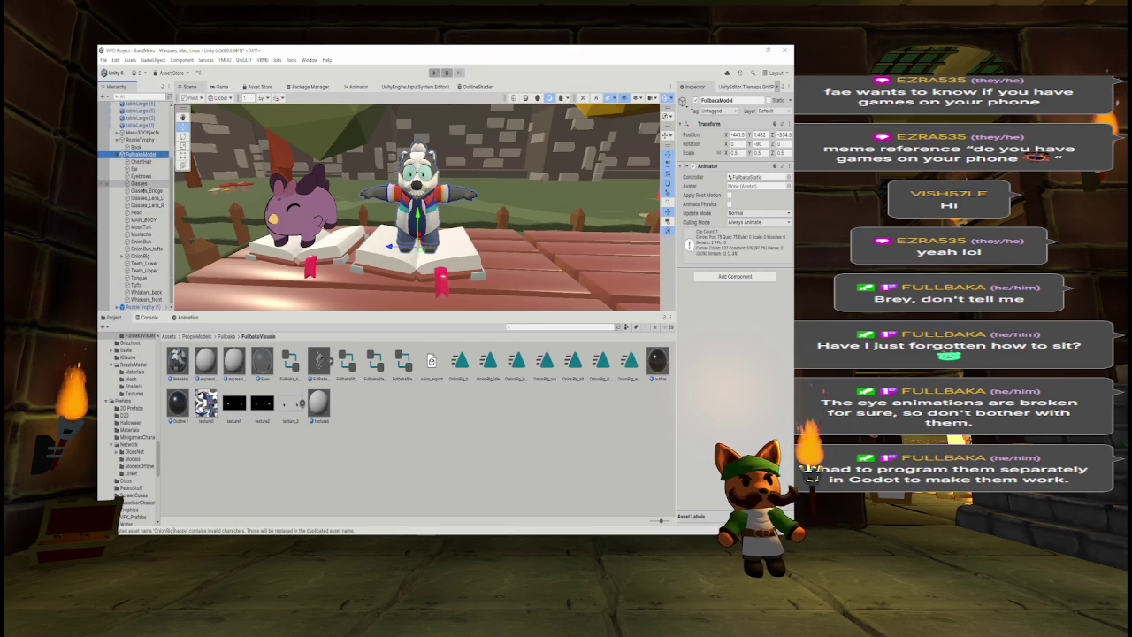
left_click(139, 183)
key("f")
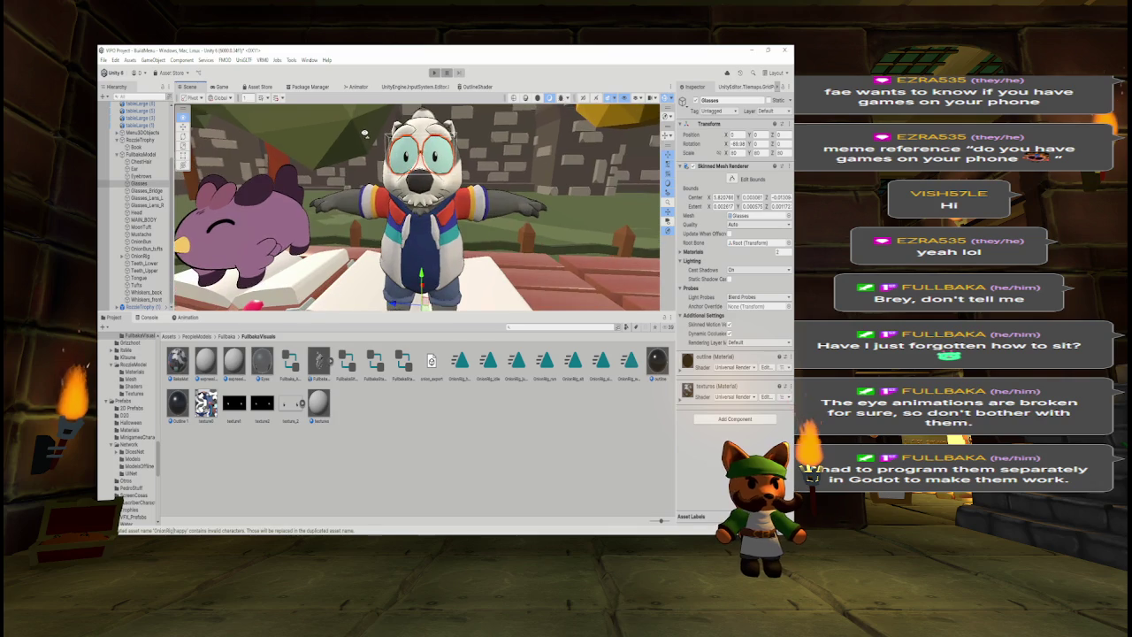
left_click(147, 190, "shift")
left_click(150, 205, "shift")
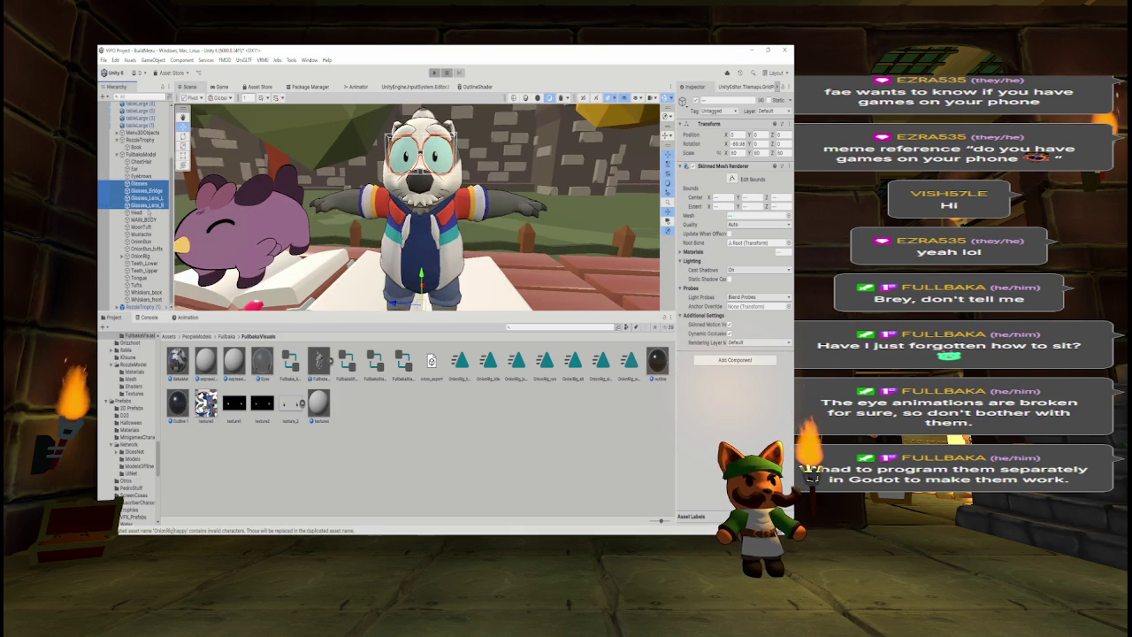
left_click(142, 176, "ctrl")
left_click(135, 169, "ctrl")
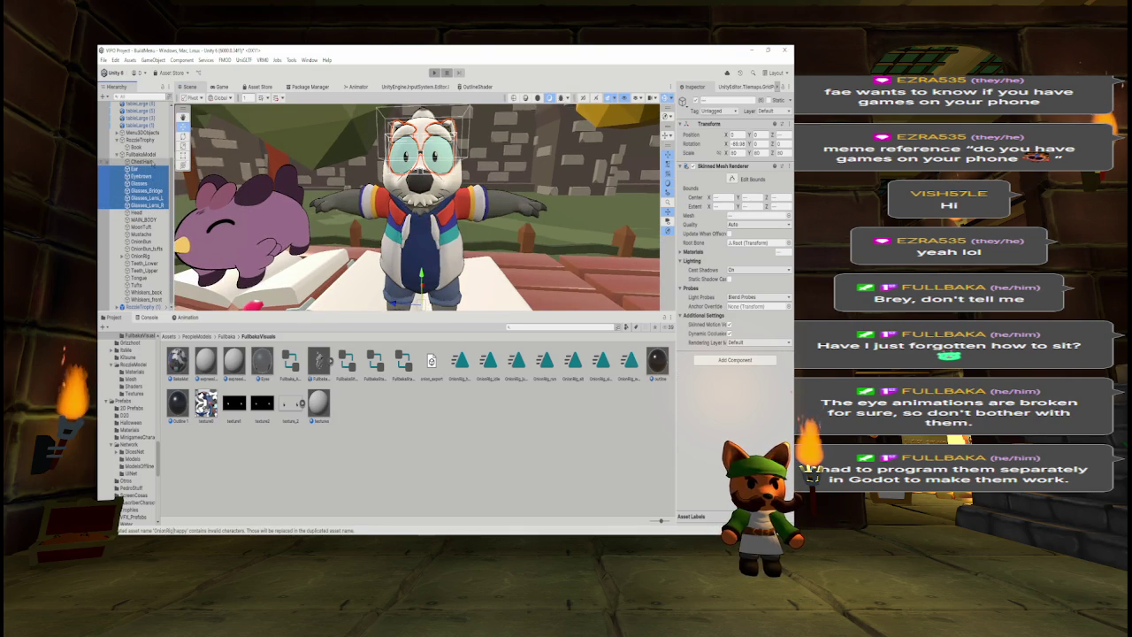
left_click(144, 213, "ctrl")
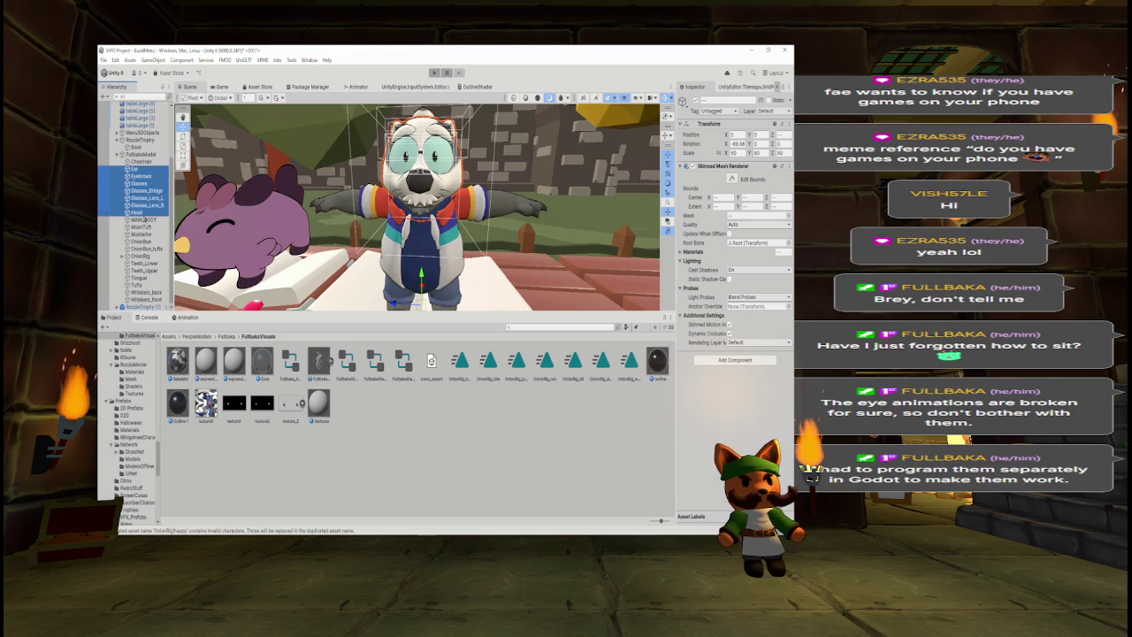
left_click(146, 233, "shift")
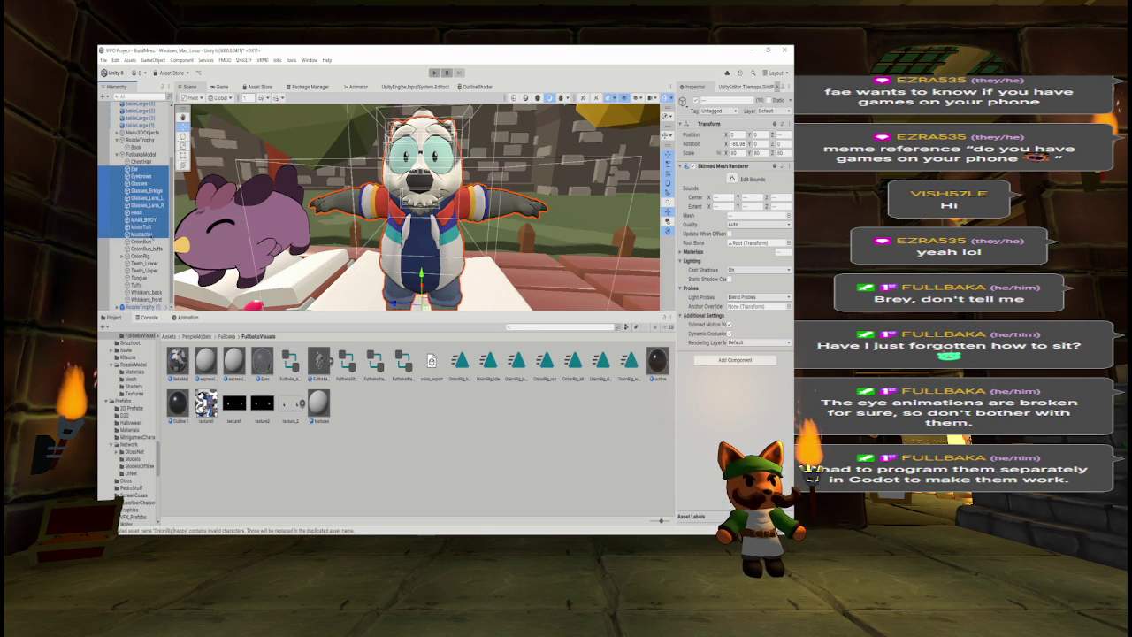
left_click(139, 183)
left_click(138, 169)
left_click(146, 190, "shift")
key("shift+Down")
key("shift+Down")
key("shift+Down")
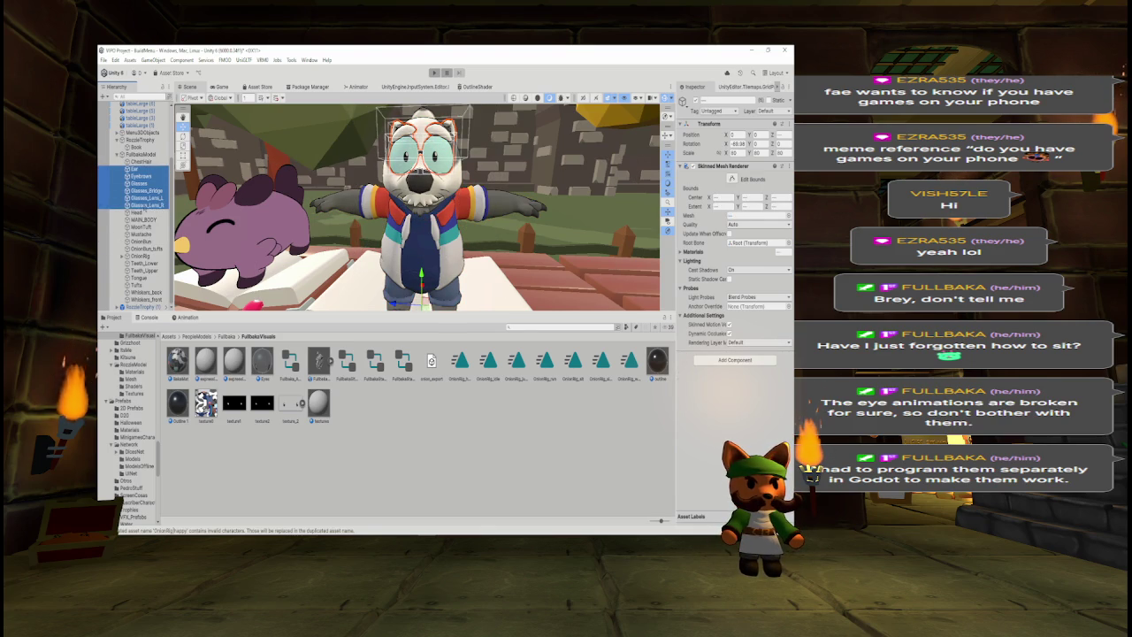
left_click(140, 227, "ctrl")
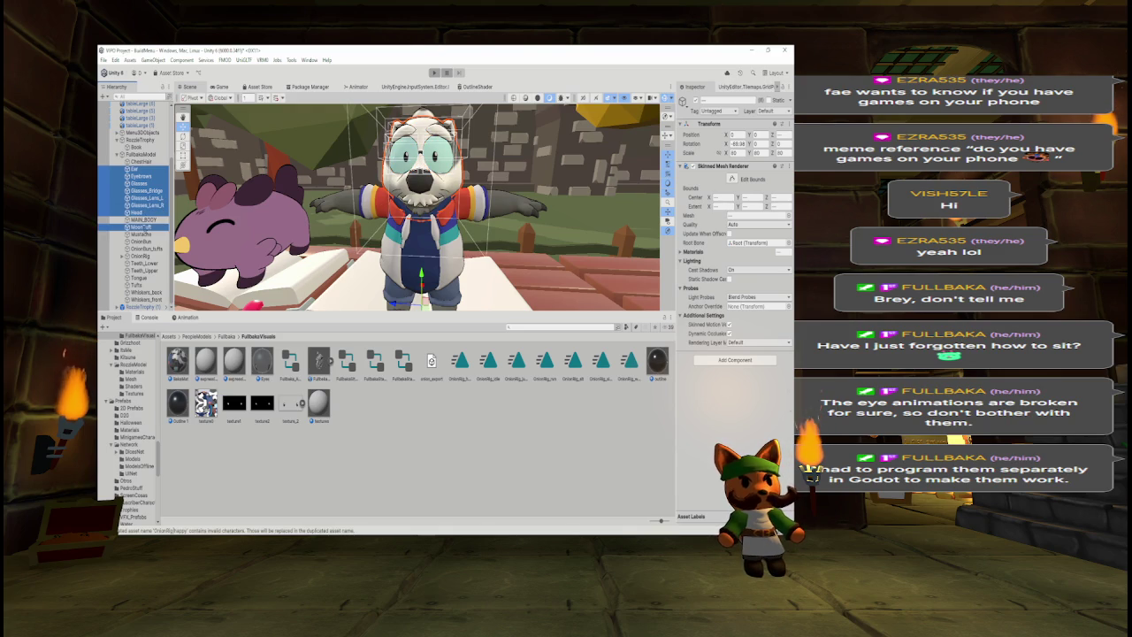
left_click(696, 103)
left_click(696, 103)
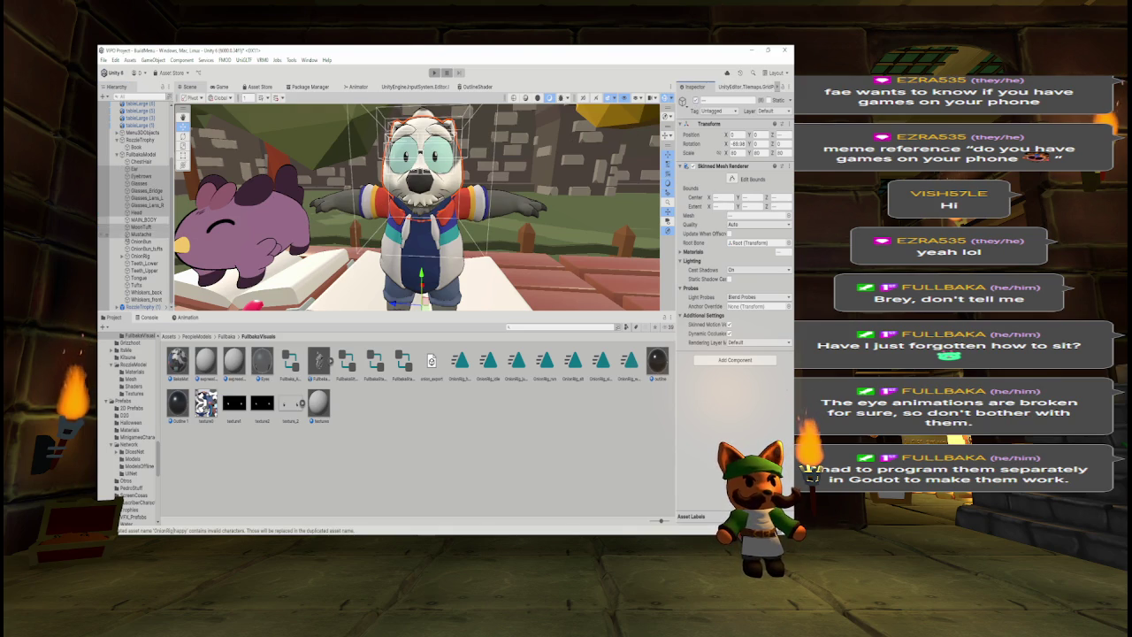
left_click(140, 234, "ctrl")
left_click(696, 101)
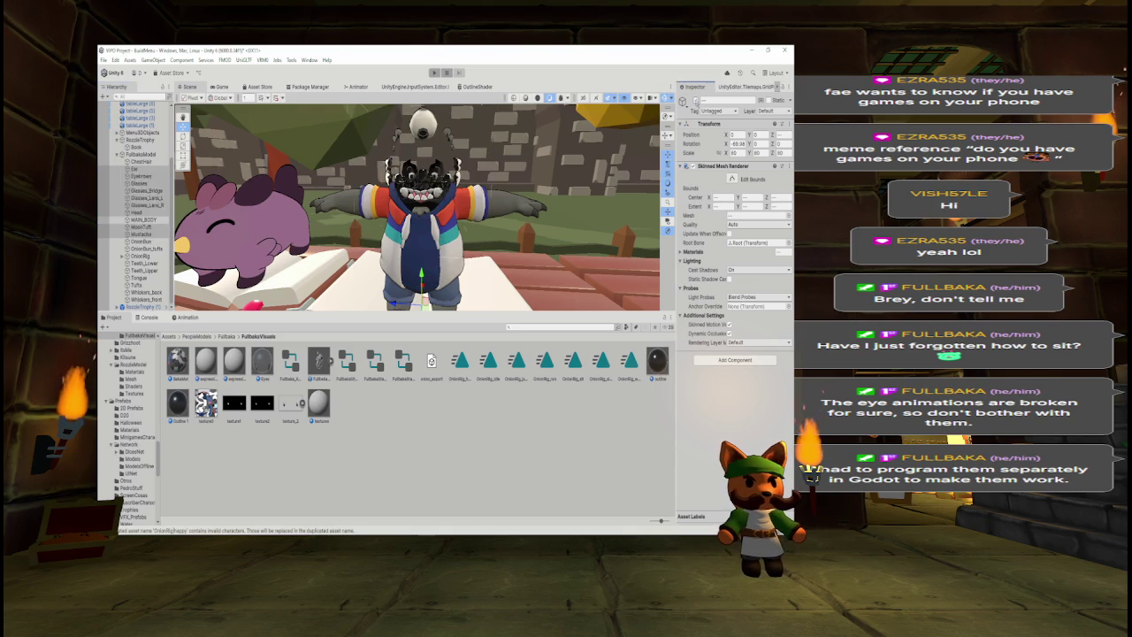
left_click_drag(480, 189, 265, 188)
left_click(695, 101)
scroll(416, 206, "up", 6)
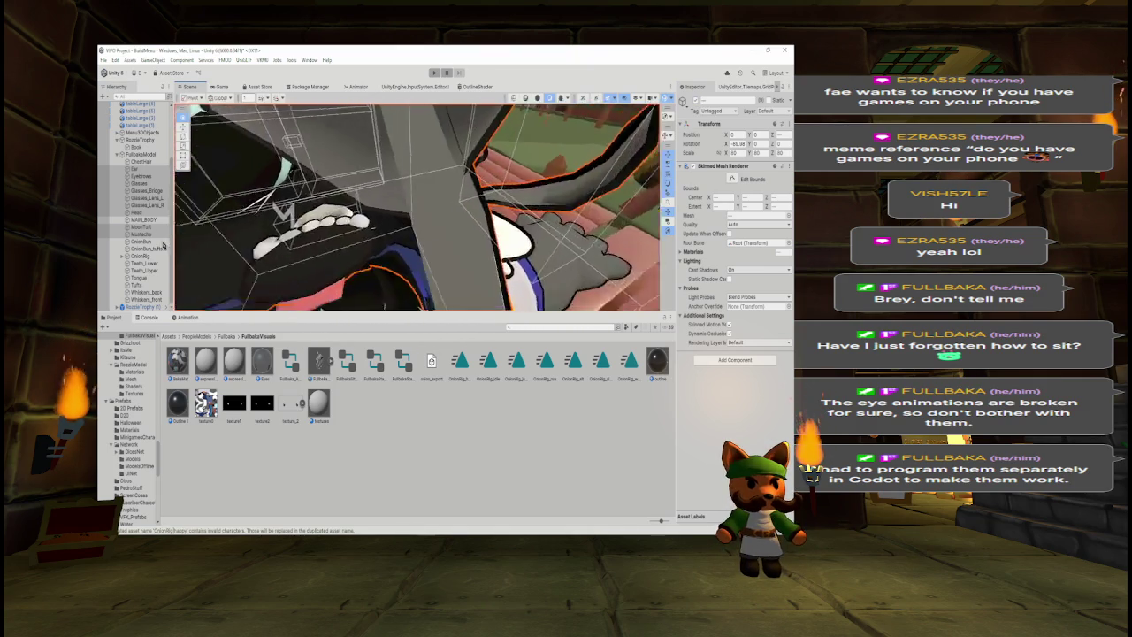
left_click_drag(212, 217, 251, 184)
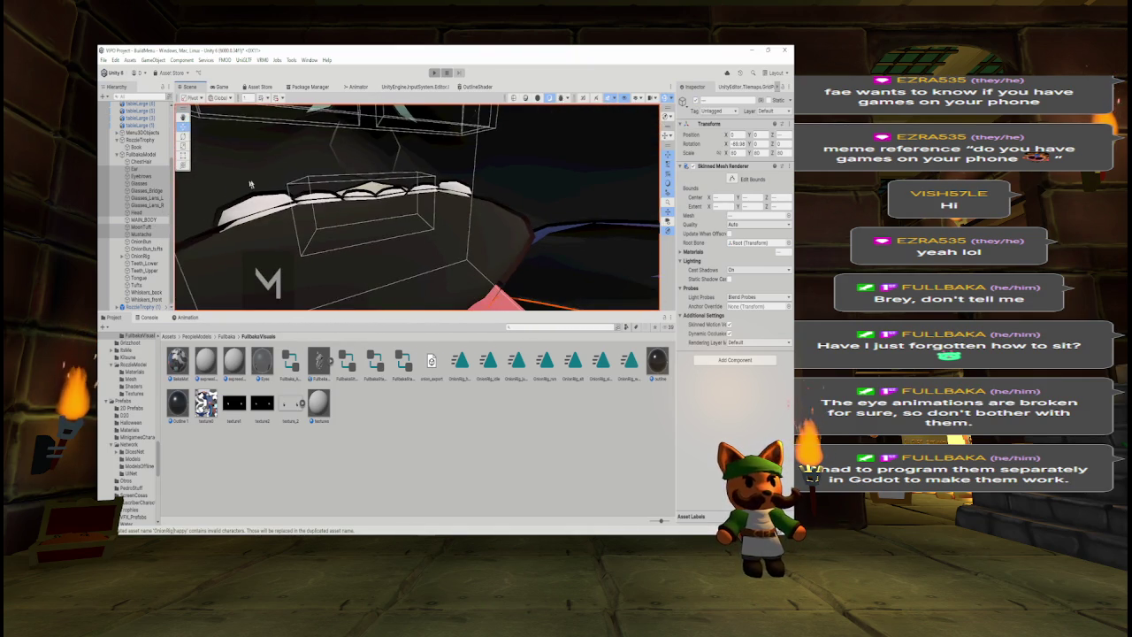
left_click(146, 263, "ctrl")
left_click(150, 268, "ctrl")
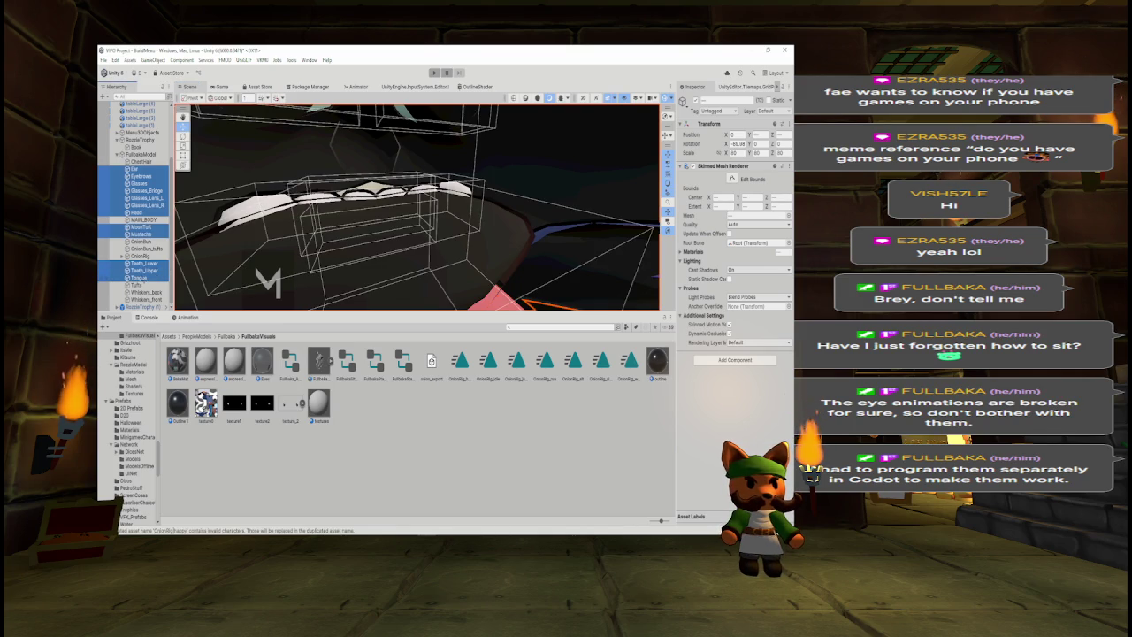
key("f")
- Give the head parts an Animator using FullbakaStatic Expression and start play mode
left_click_drag(530, 143, 608, 165)
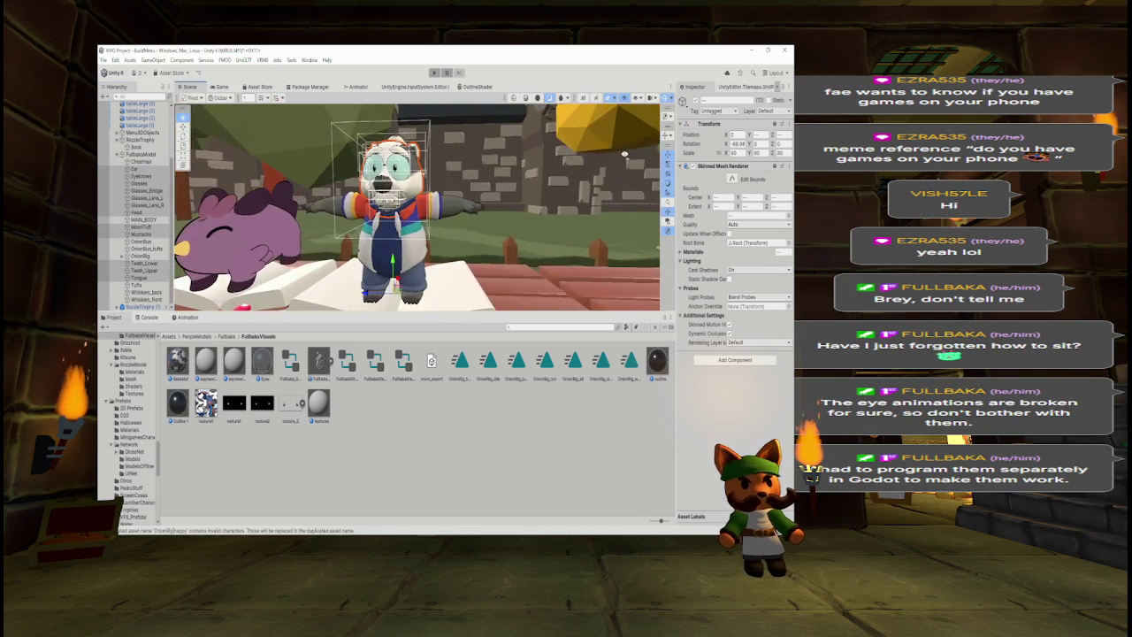
left_click(735, 360)
type("animator")
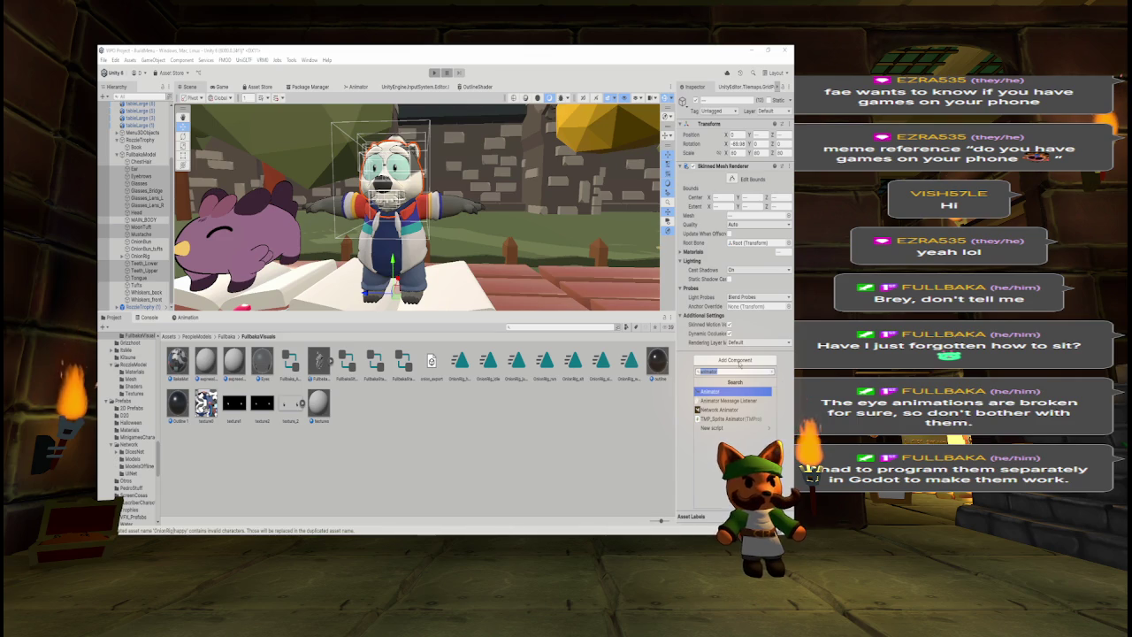
key("Return")
left_click_drag(404, 363, 734, 367)
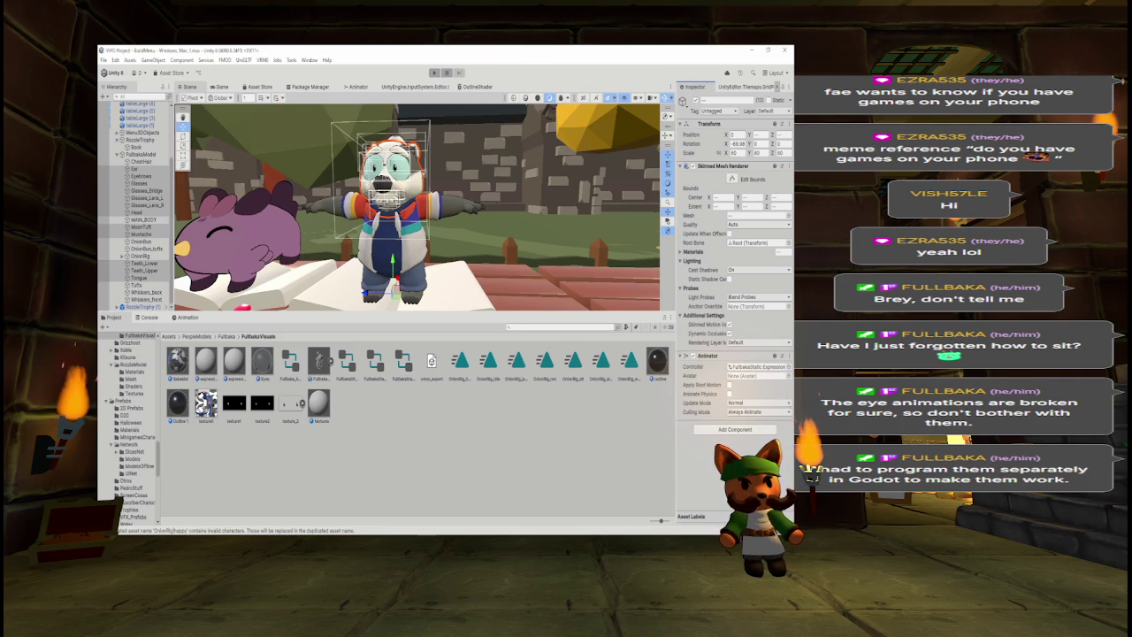
left_click(433, 72)
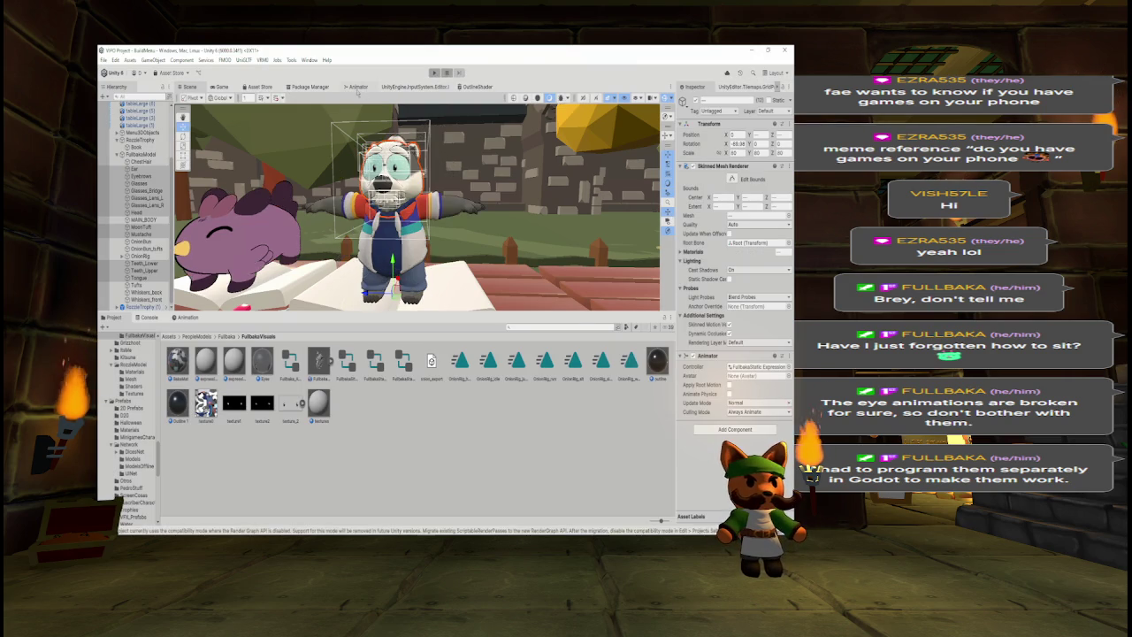
- Check the OnionRig_happy state's settings, watch the panda wave in the scene, then stop play
left_click(357, 86)
left_click(366, 159)
left_click(739, 130)
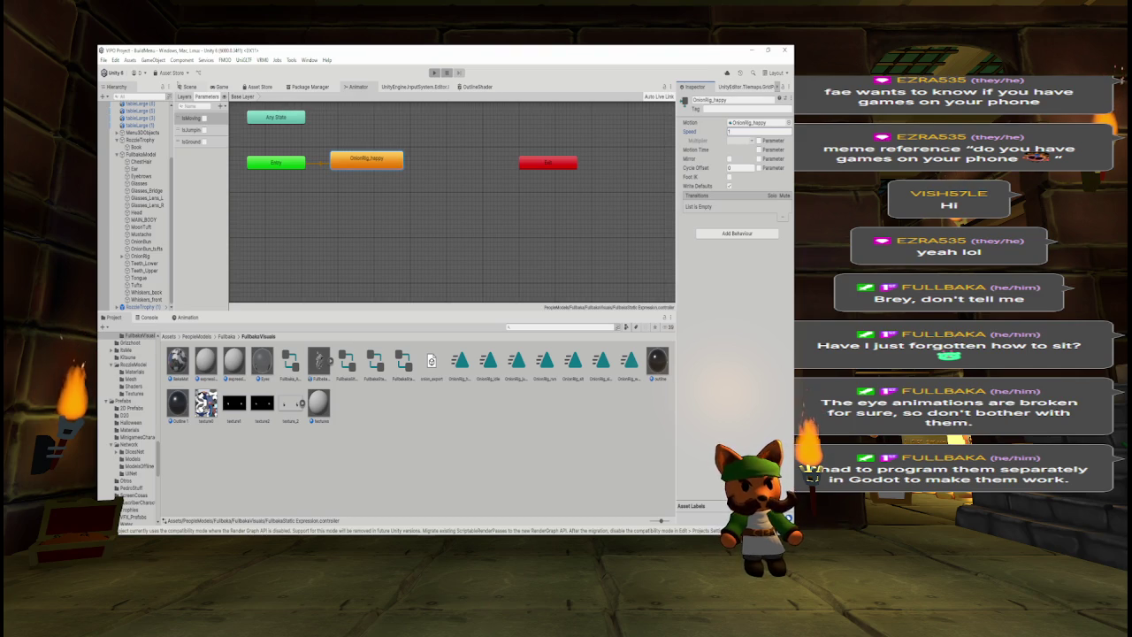
left_click(188, 86)
left_click(435, 72)
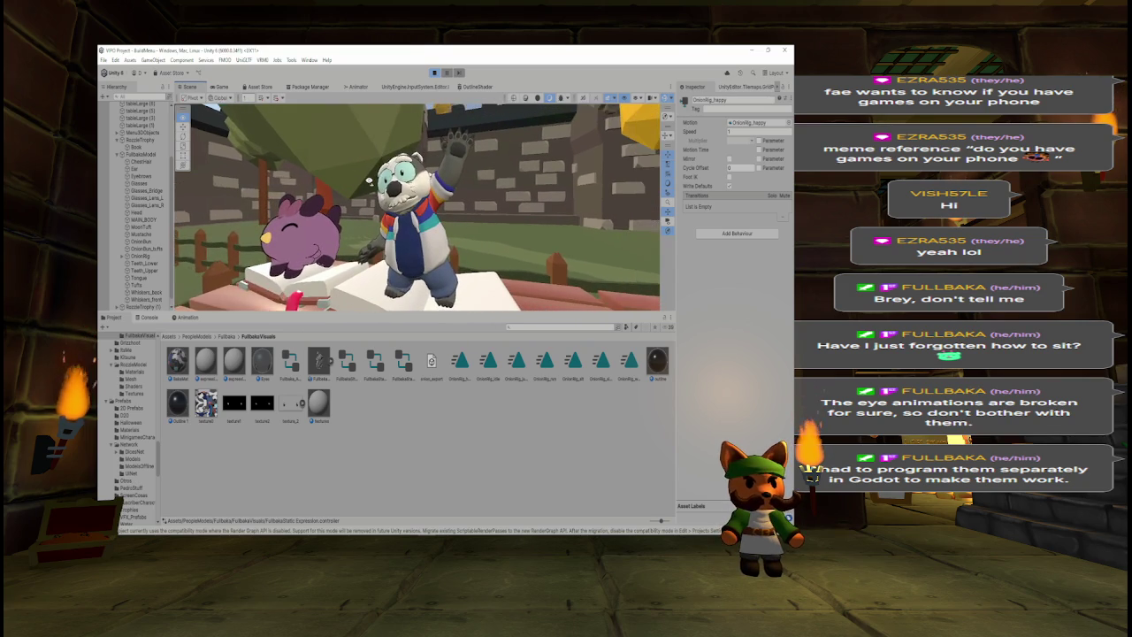
left_click(436, 72)
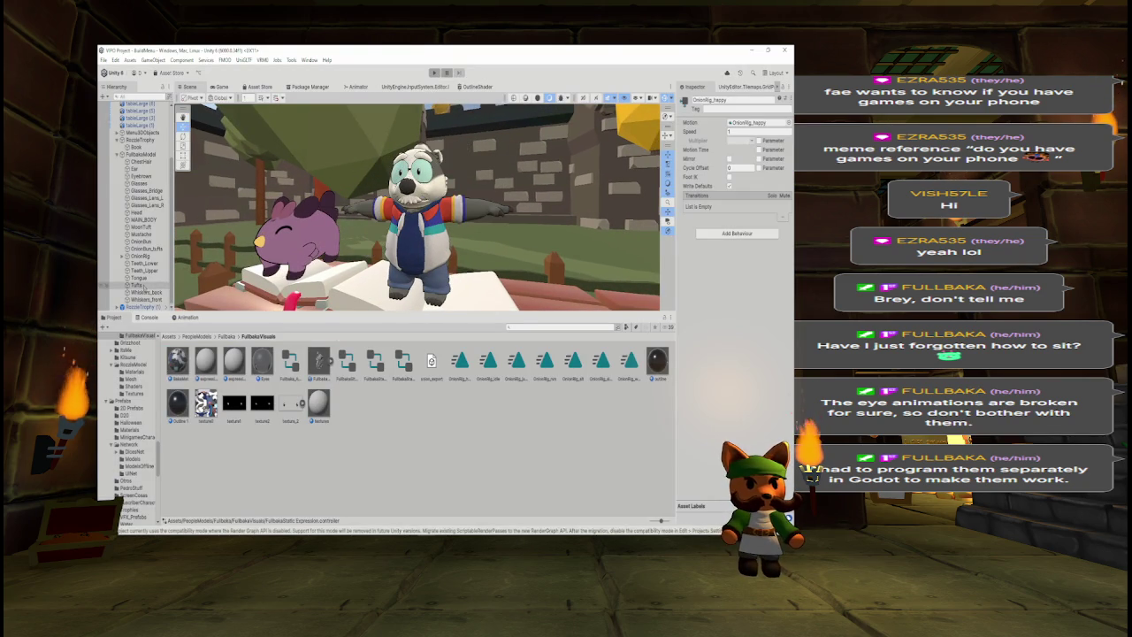
- Remove the Animator component from the head parts, Ear through Tongue
left_click(140, 161)
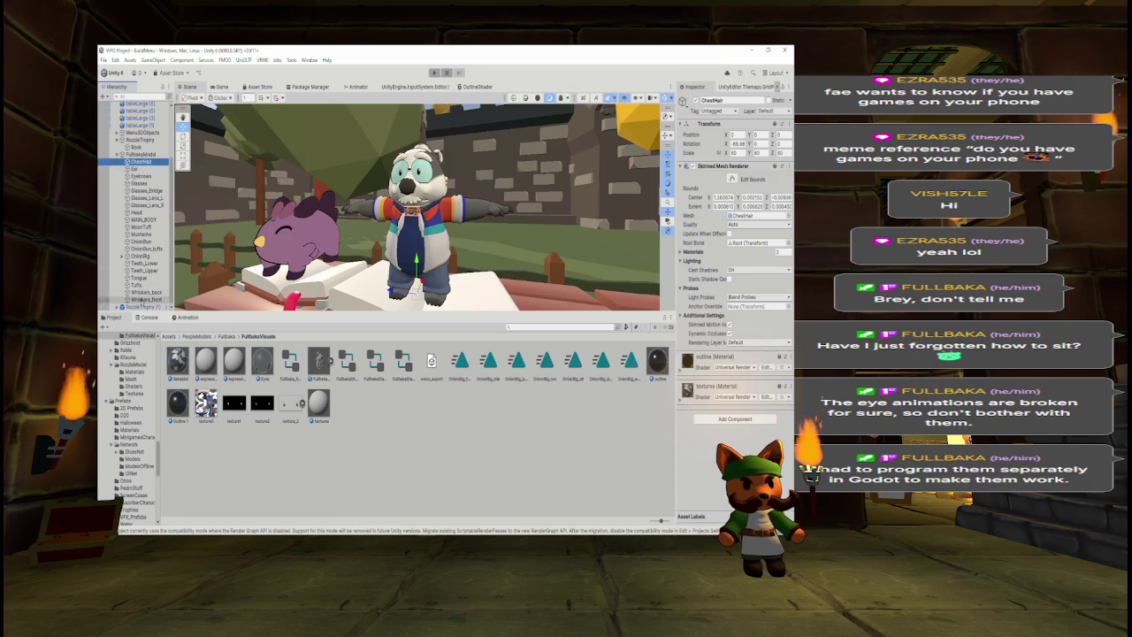
left_click(141, 299, "shift")
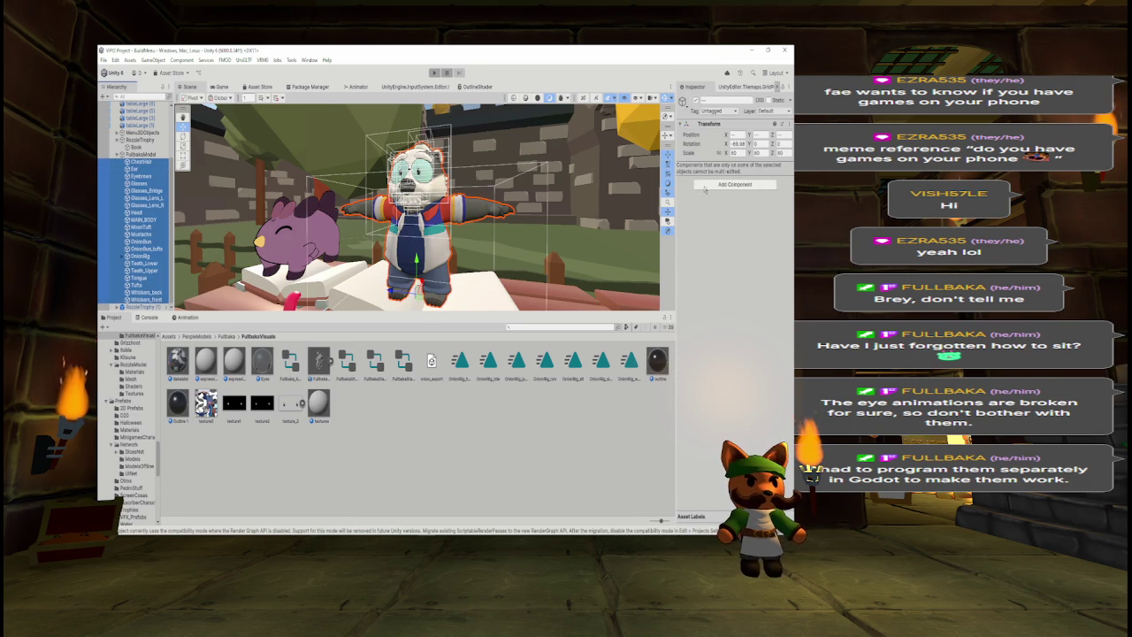
left_click(140, 161)
left_click(139, 182)
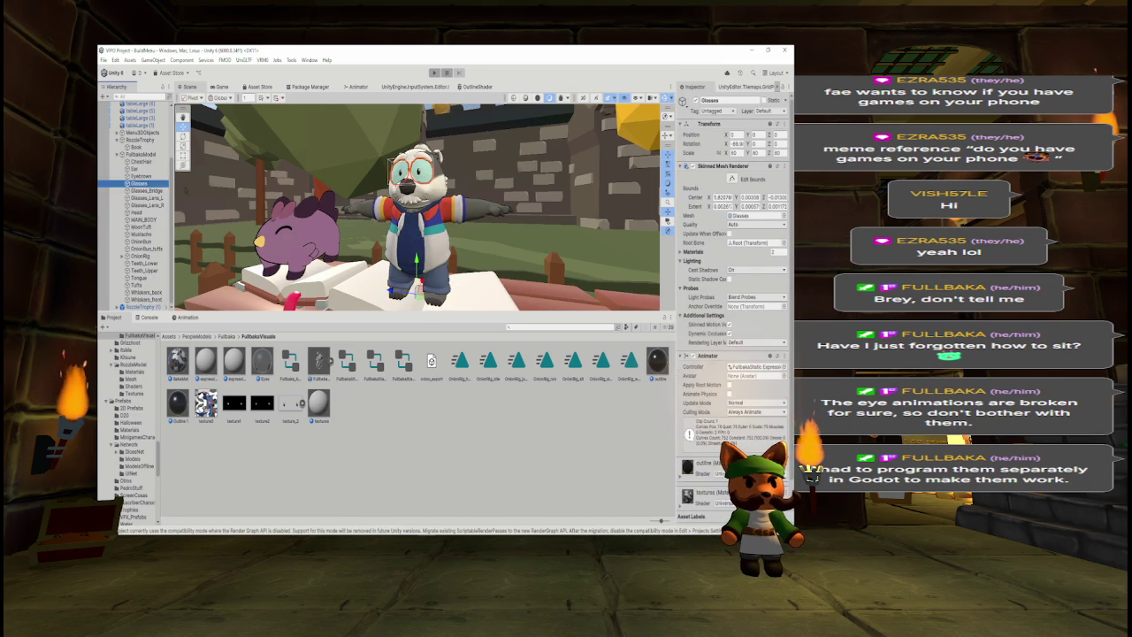
double_click(757, 366)
left_click_drag(460, 123, 215, 203)
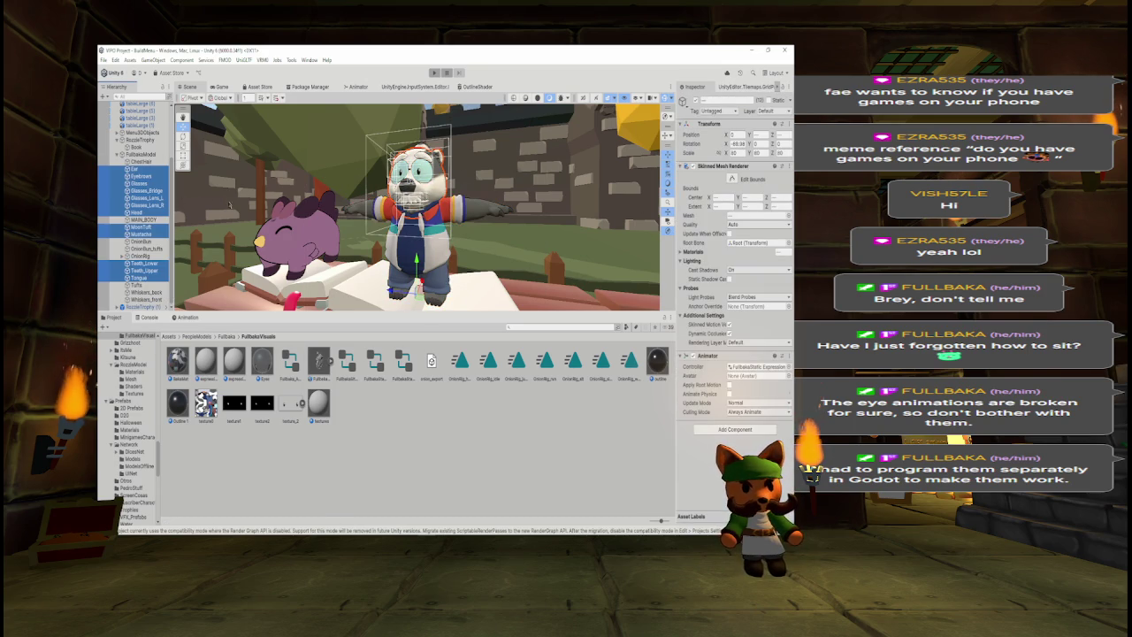
right_click(708, 355)
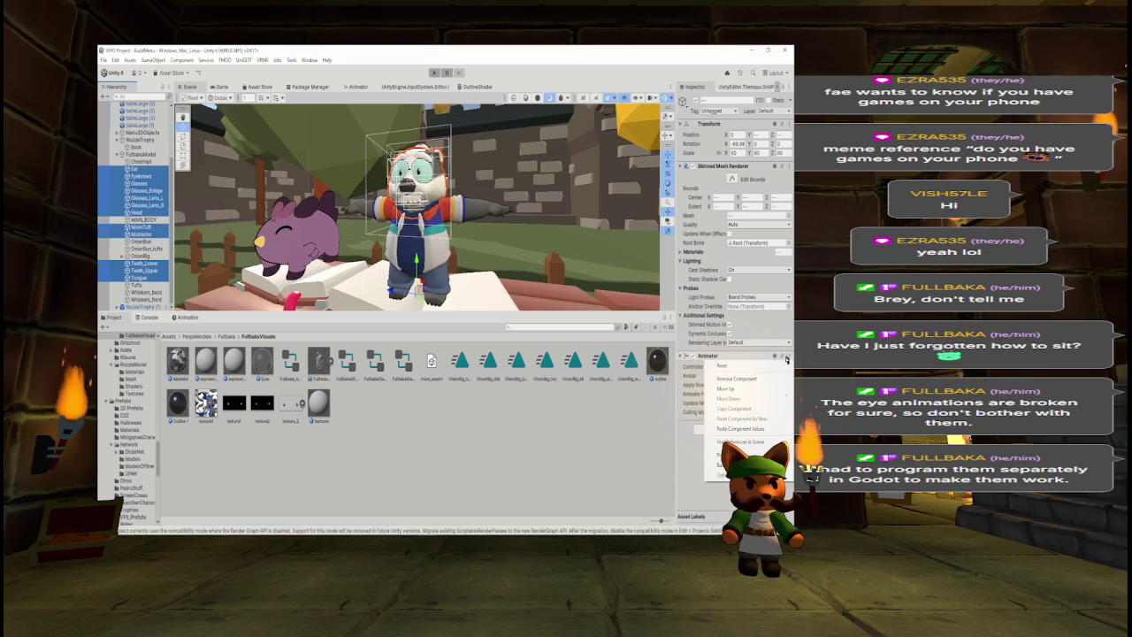
left_click(721, 380)
- Add an Animator with the FullbakaStatic Expression controller to all parts, ChestHair through Whiskers_front
left_click(139, 161)
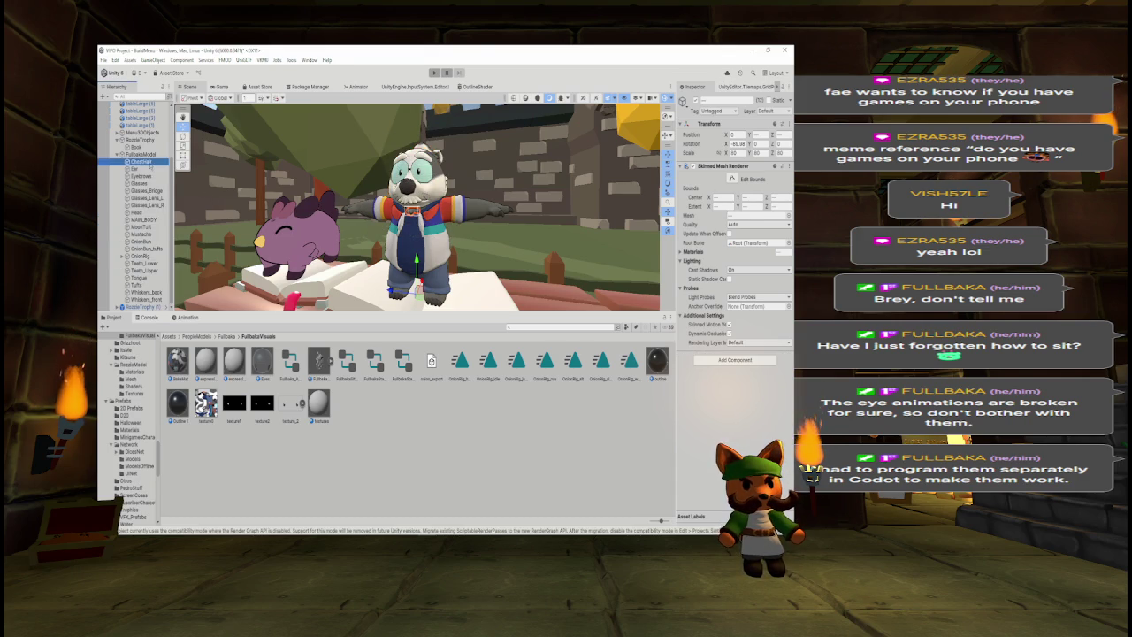
left_click(152, 299, "shift")
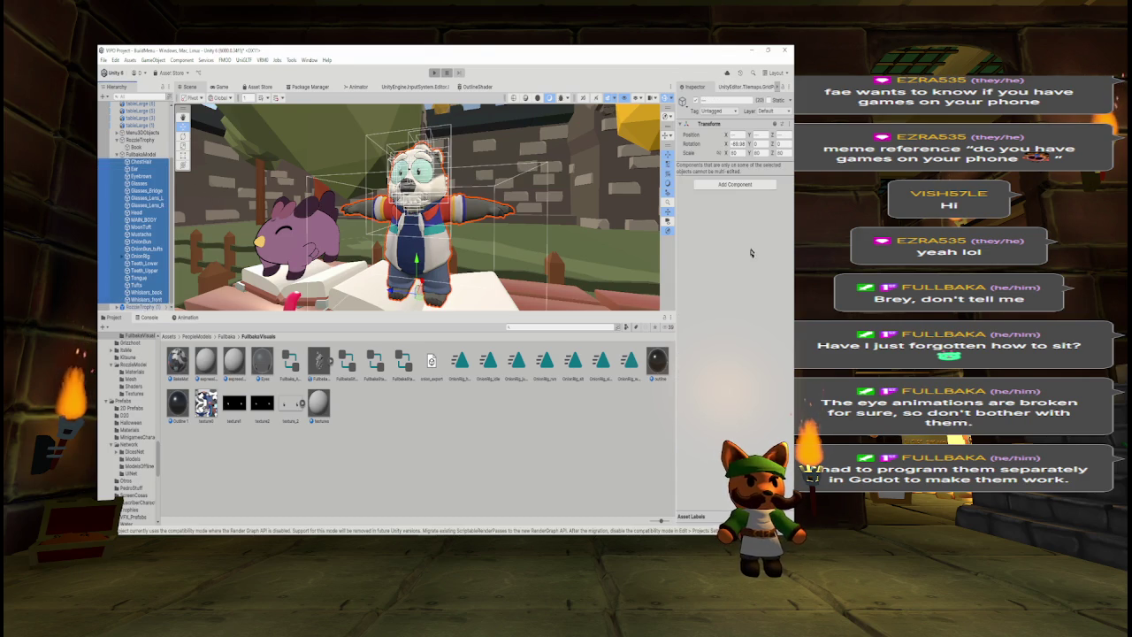
left_click(748, 185)
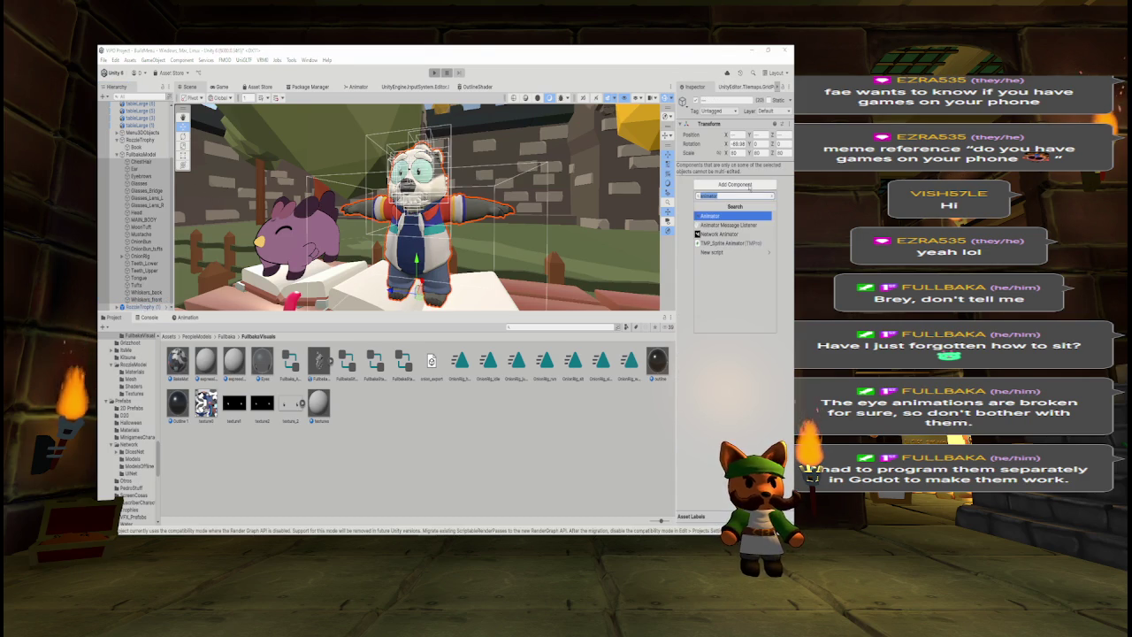
key("Return")
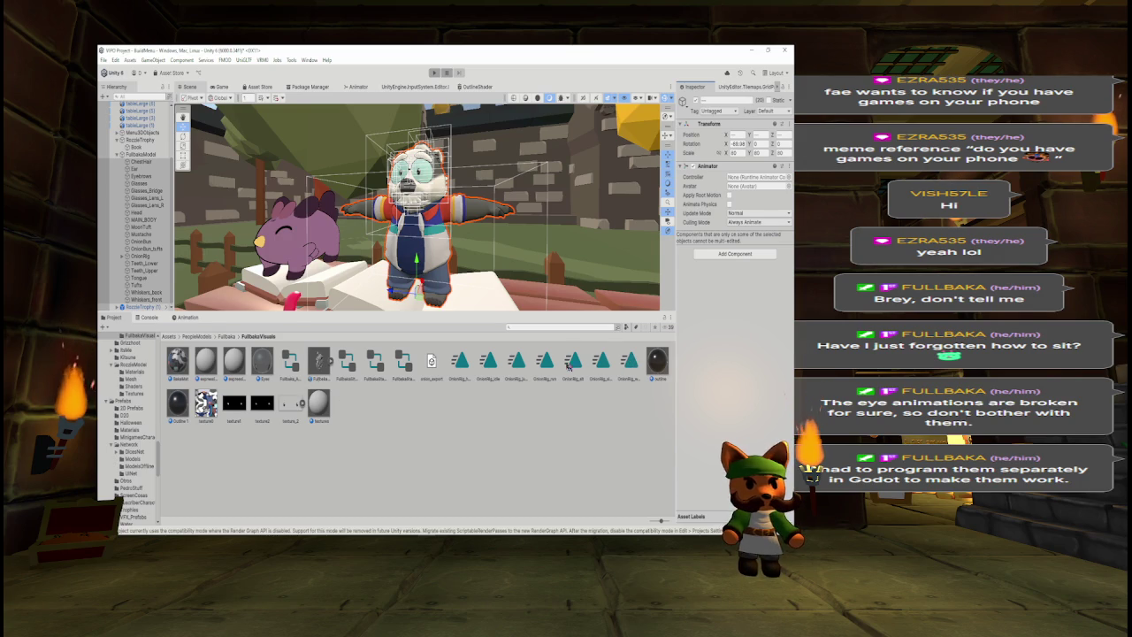
mouse_move(494, 370)
left_mouse_down()
mouse_move(462, 374)
mouse_move(727, 186)
left_mouse_up()
left_click(434, 72)
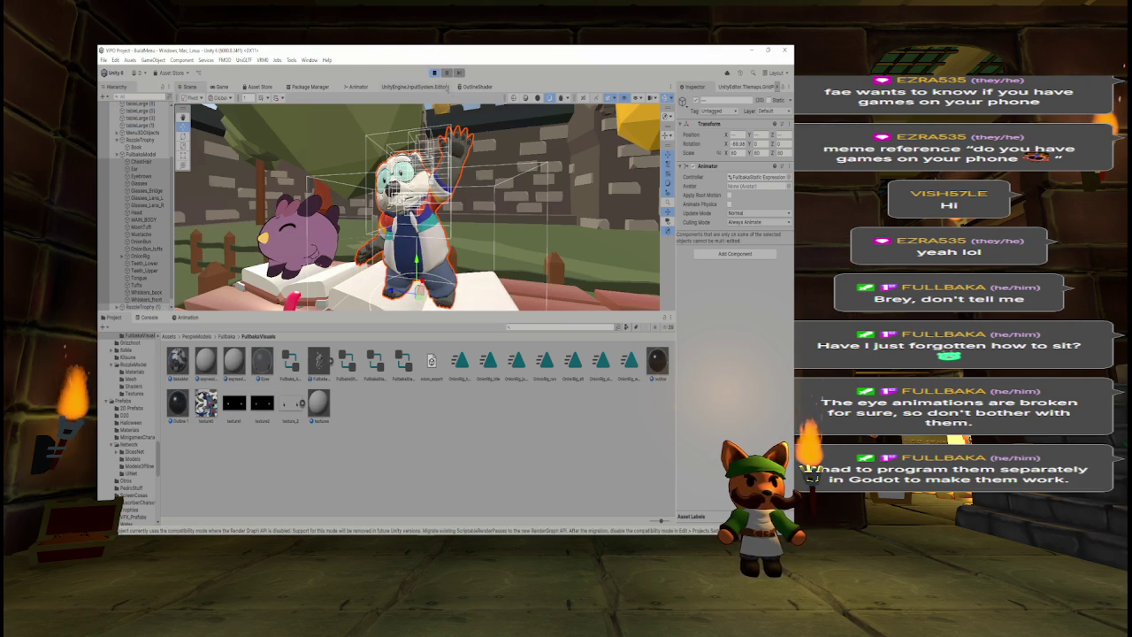
scroll(415, 205, "up", 5)
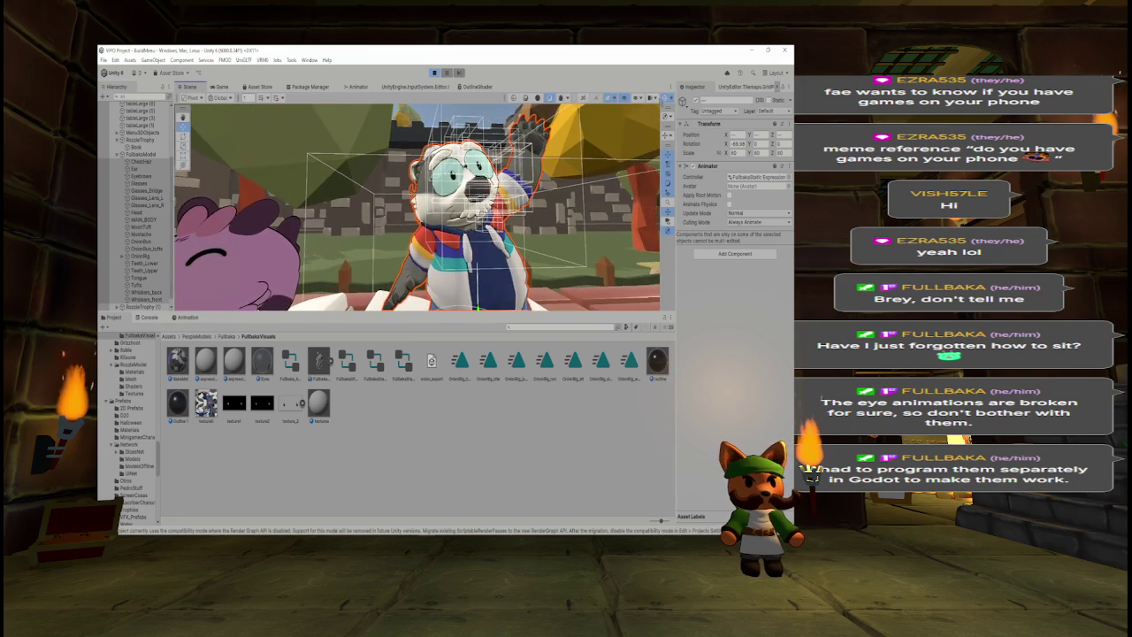
scroll(527, 165, "up", 5)
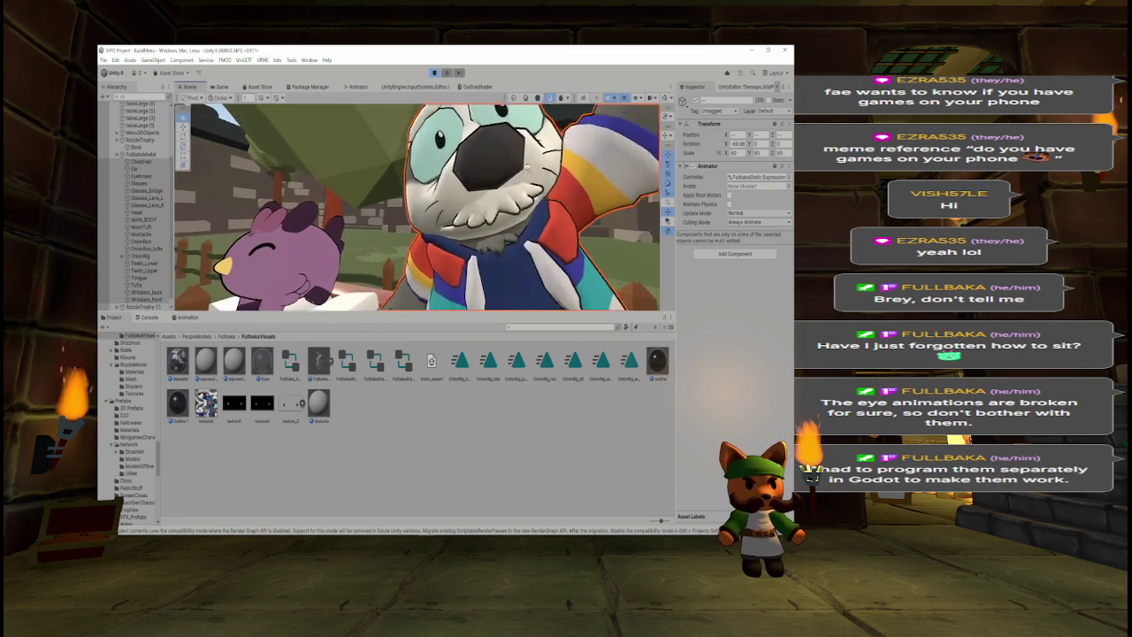
scroll(527, 166, "down", 4)
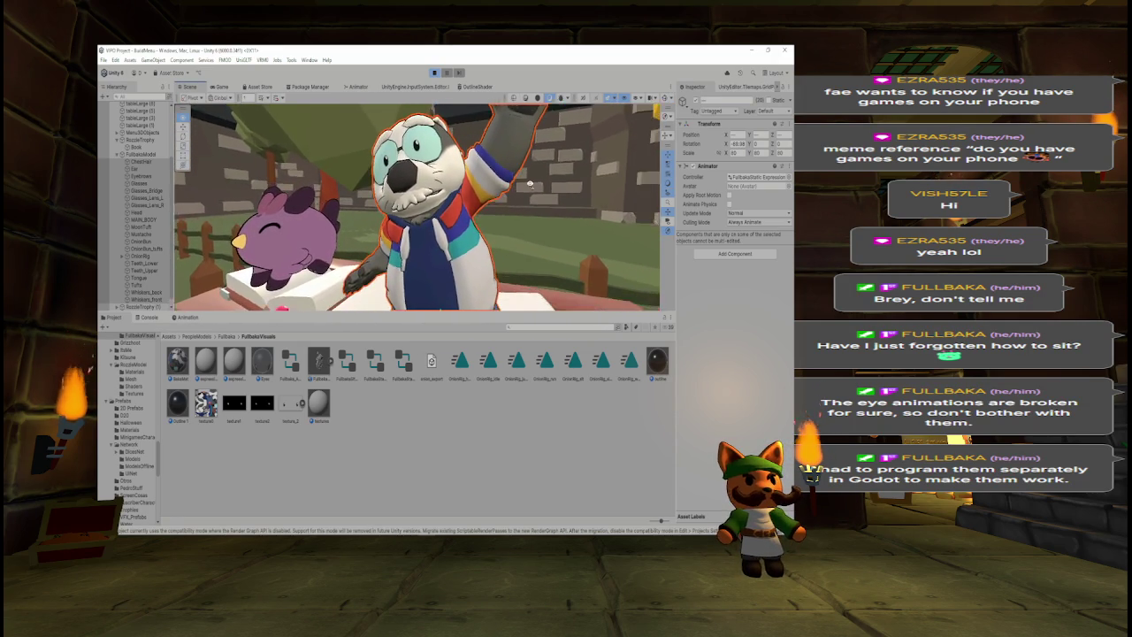
scroll(531, 180, "up", 2)
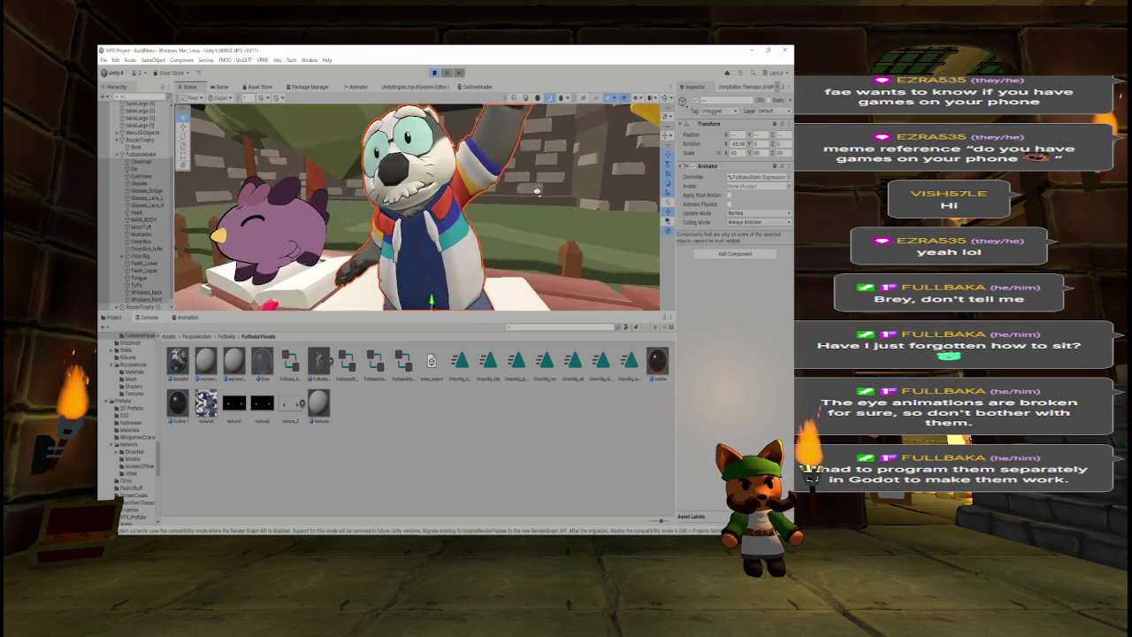
scroll(548, 186, "down", 4)
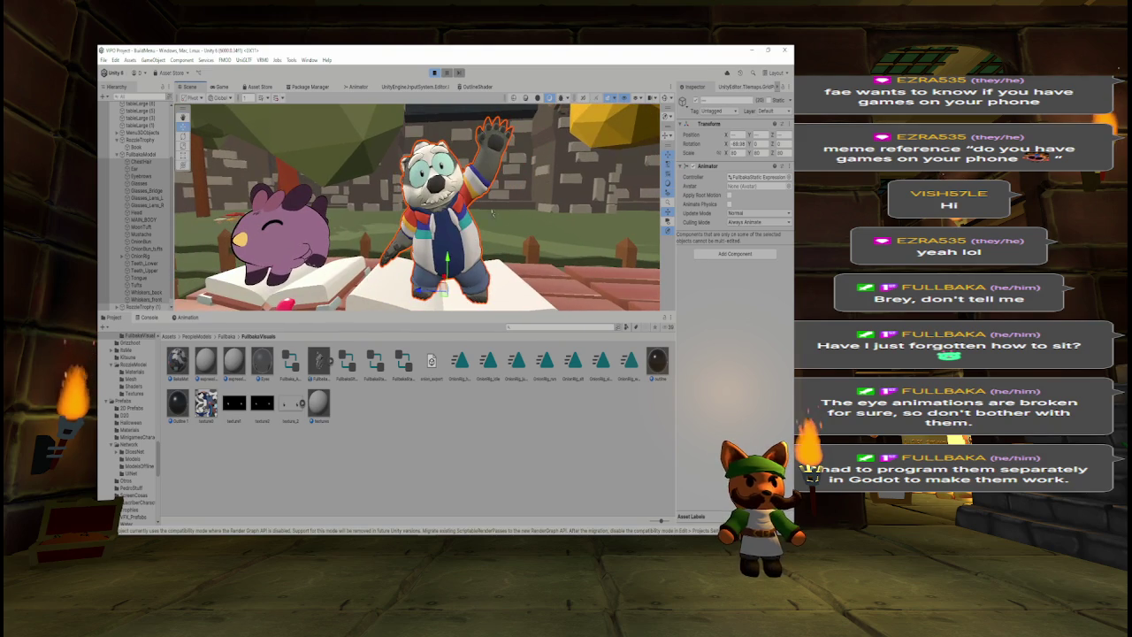
left_click(434, 72)
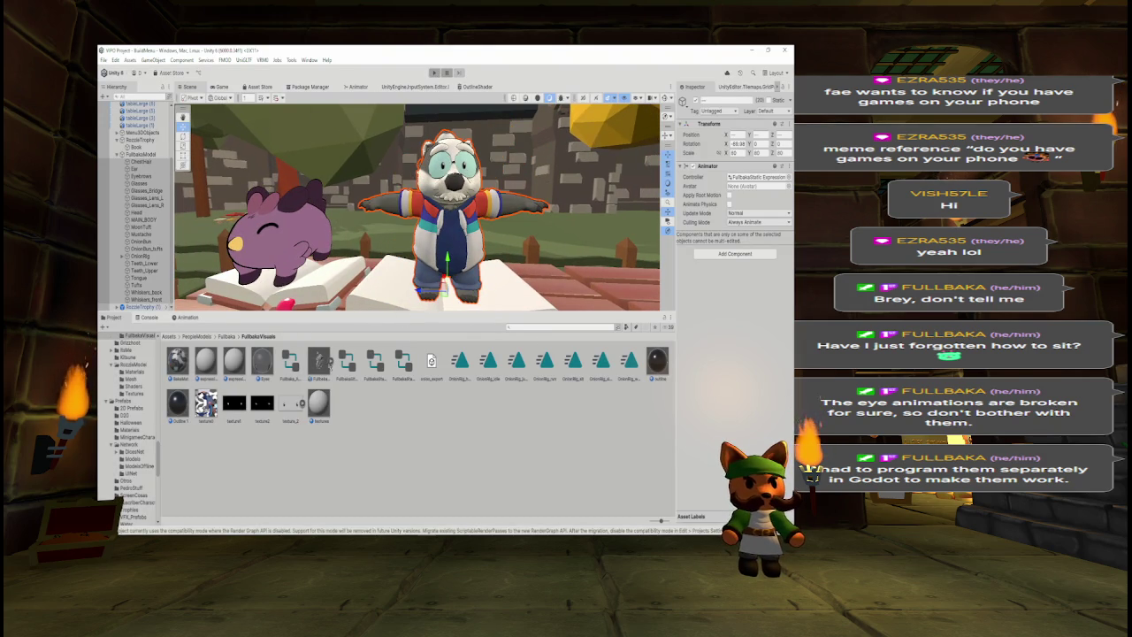
- Inspect the OnionRig clips, from OnionRigLead and OnionRigShook through expressions_test to OnionRig|sad
left_click(329, 360)
left_click(528, 445)
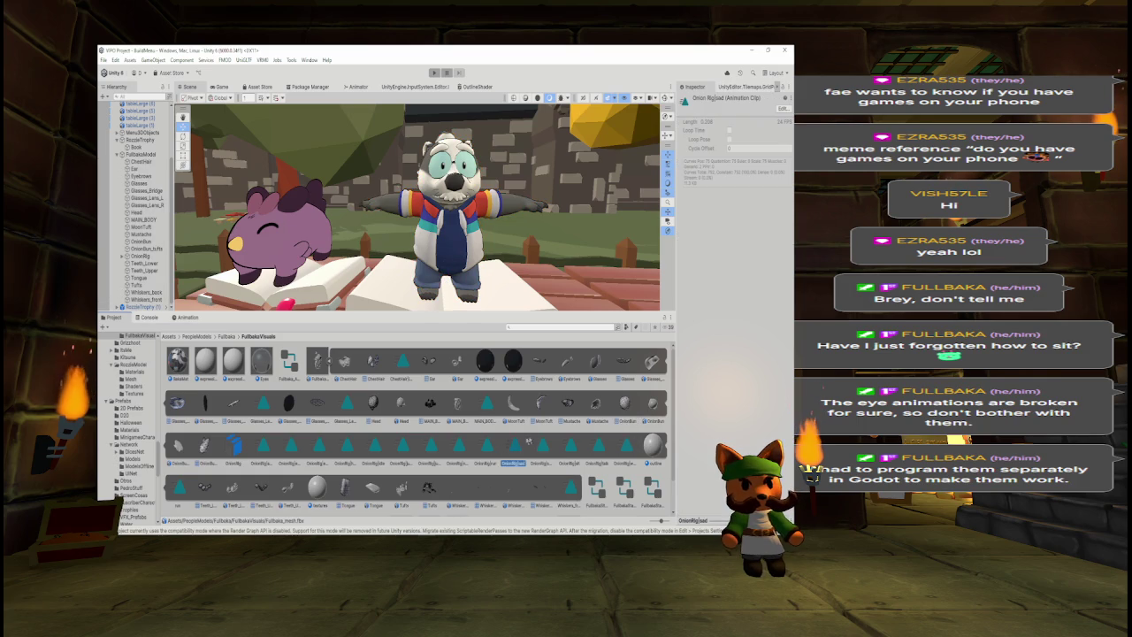
left_click(541, 446)
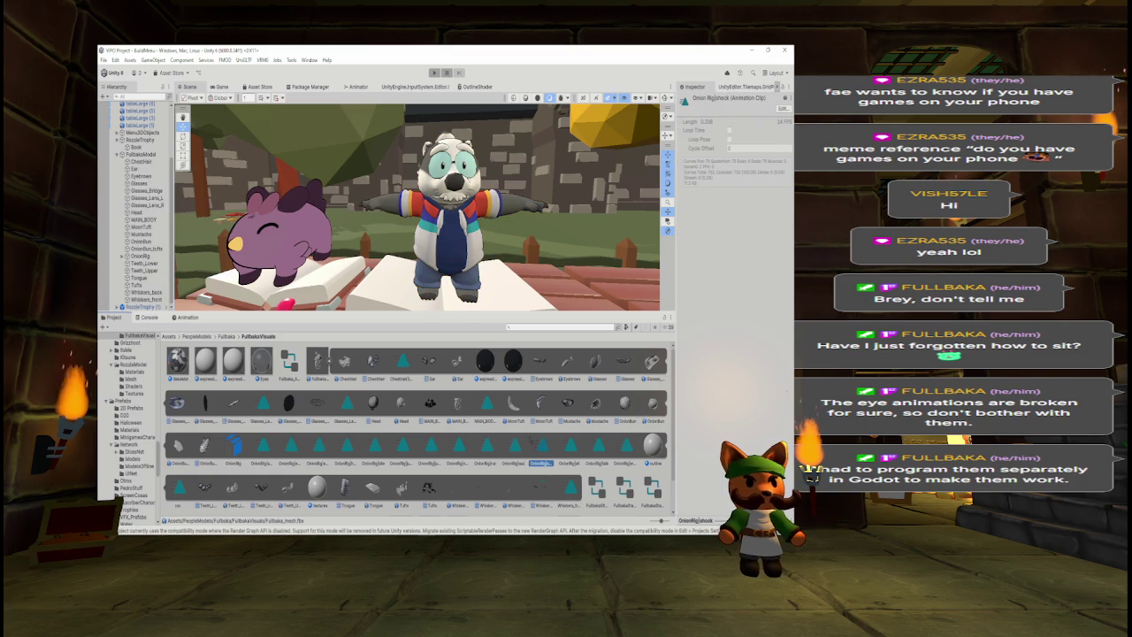
left_click(513, 447)
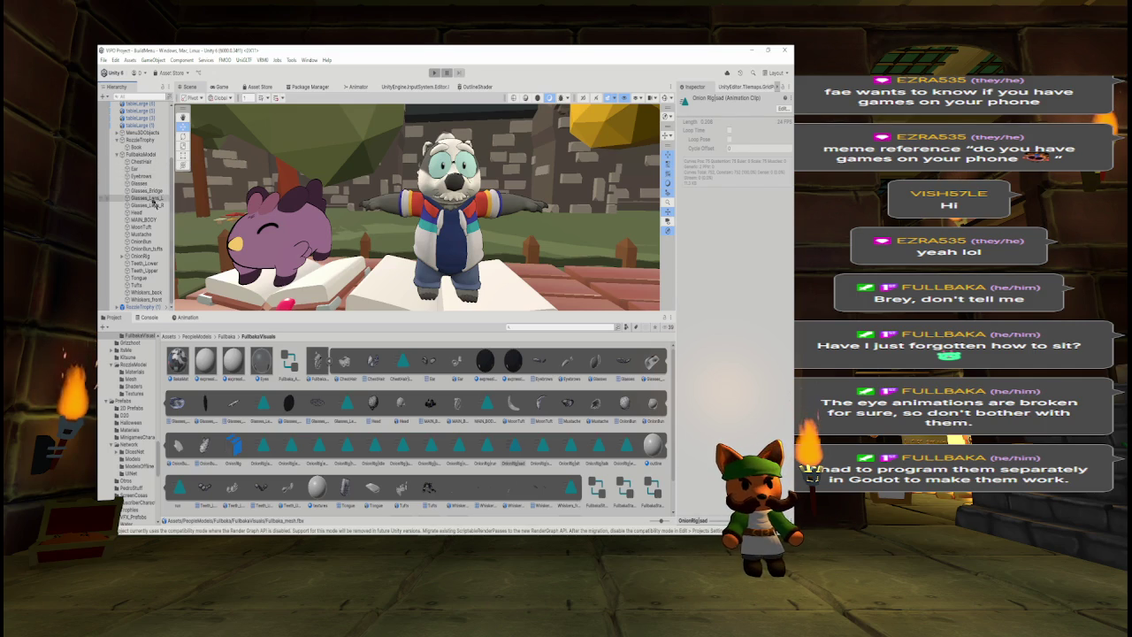
left_click(320, 447)
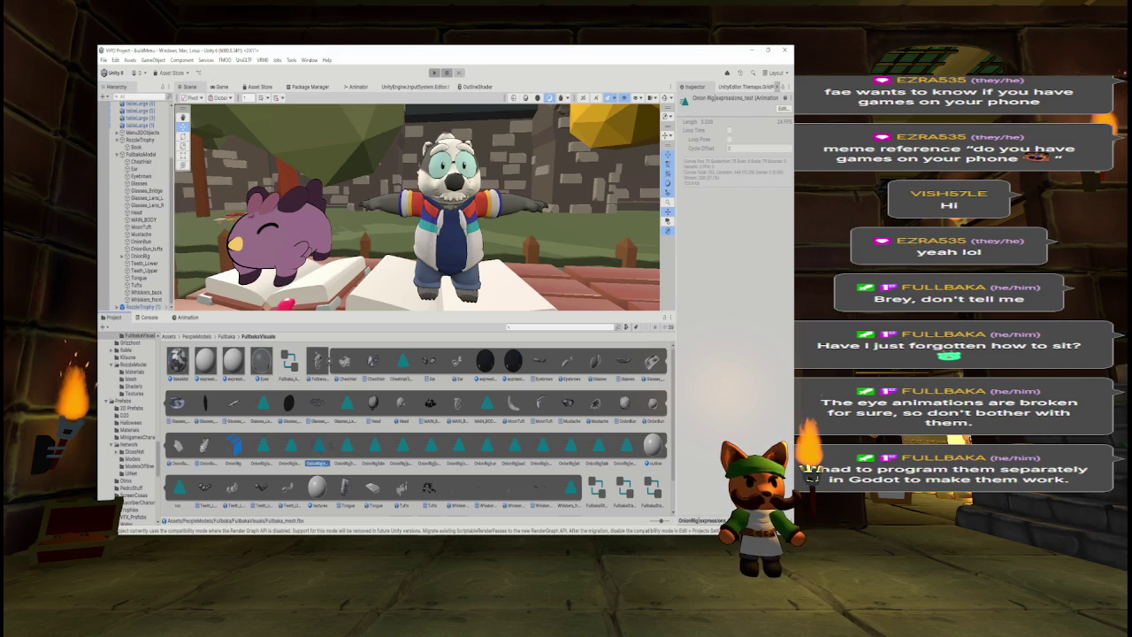
key("Right")
key("Right")
key("Right")
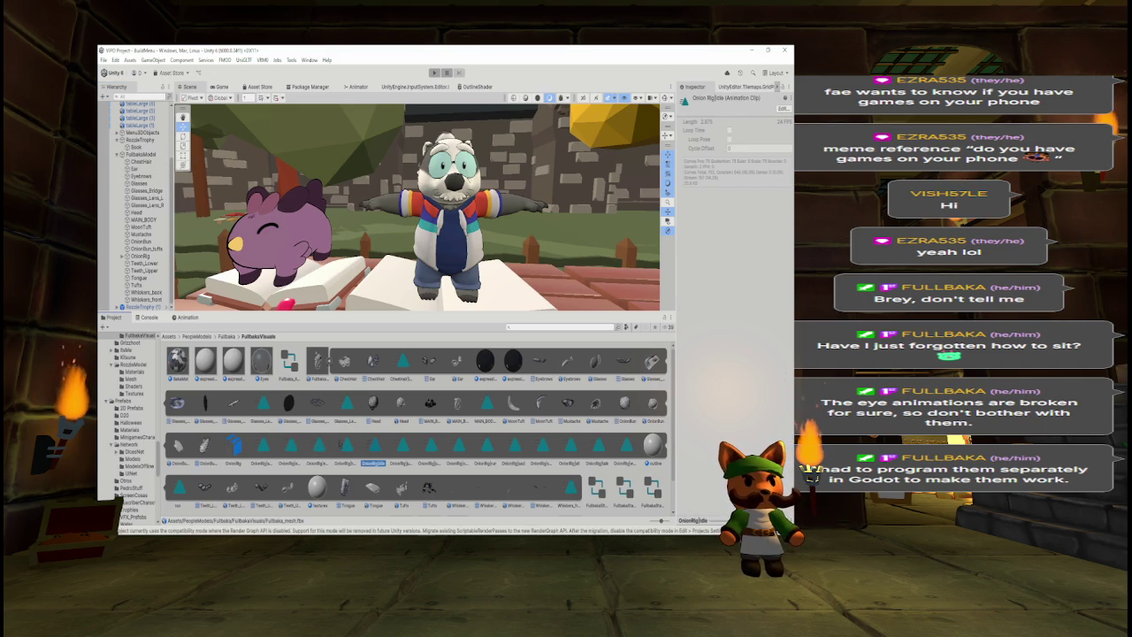
key("Right")
key("Left")
key("Right")
key("Right")
key("Right")
key("Right")
key("Right")
key("Right")
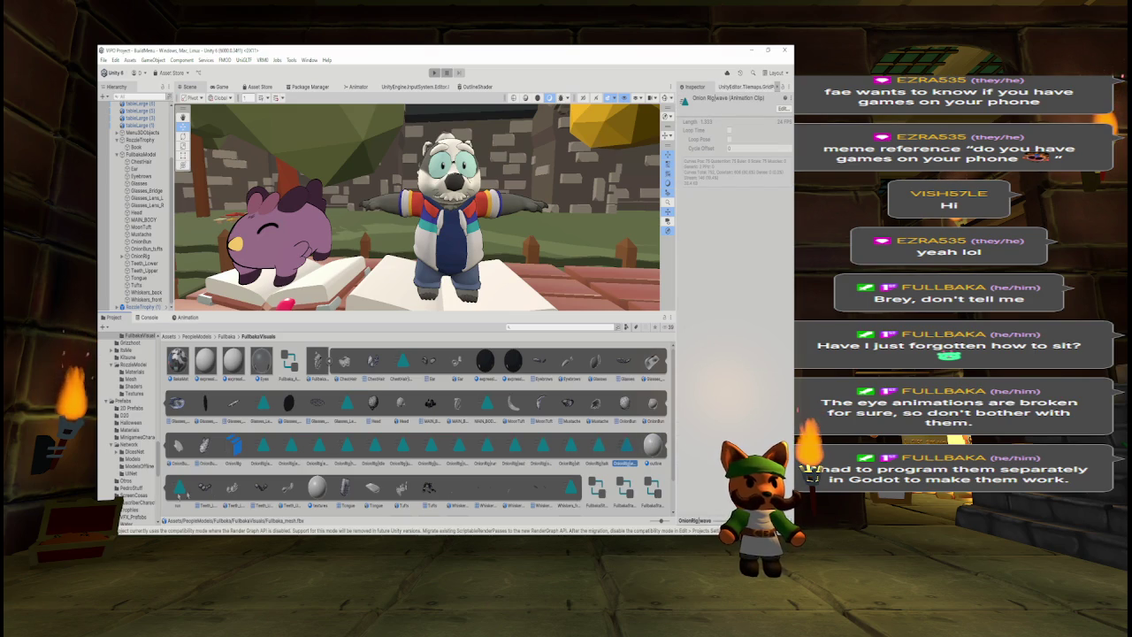
- Inspect the Whiskers_front|idle, OnionRig|shock, MAIN_BODY|Idle, Glasses_Lens_R and OnionRig|Jump clips
left_click(569, 503)
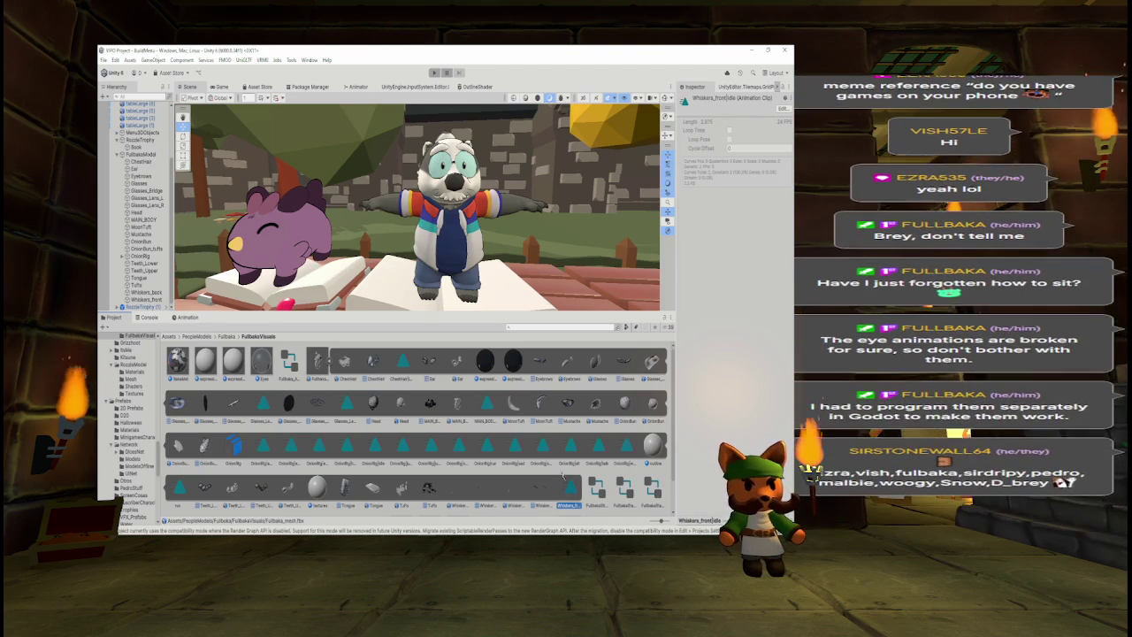
left_click(541, 450)
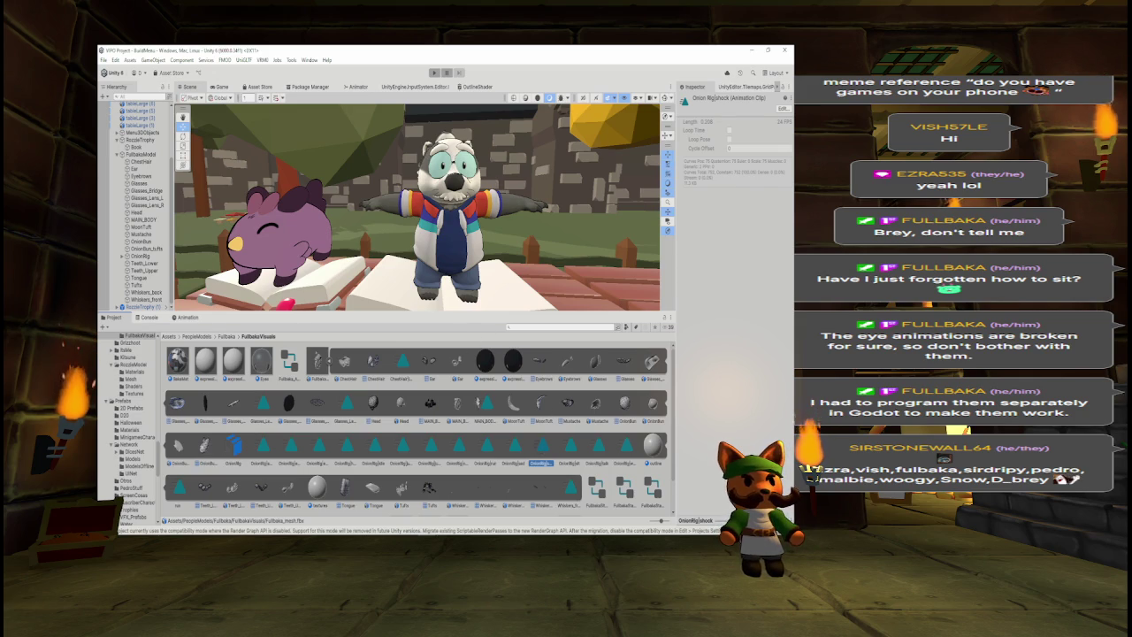
left_click(485, 409)
left_click(345, 403)
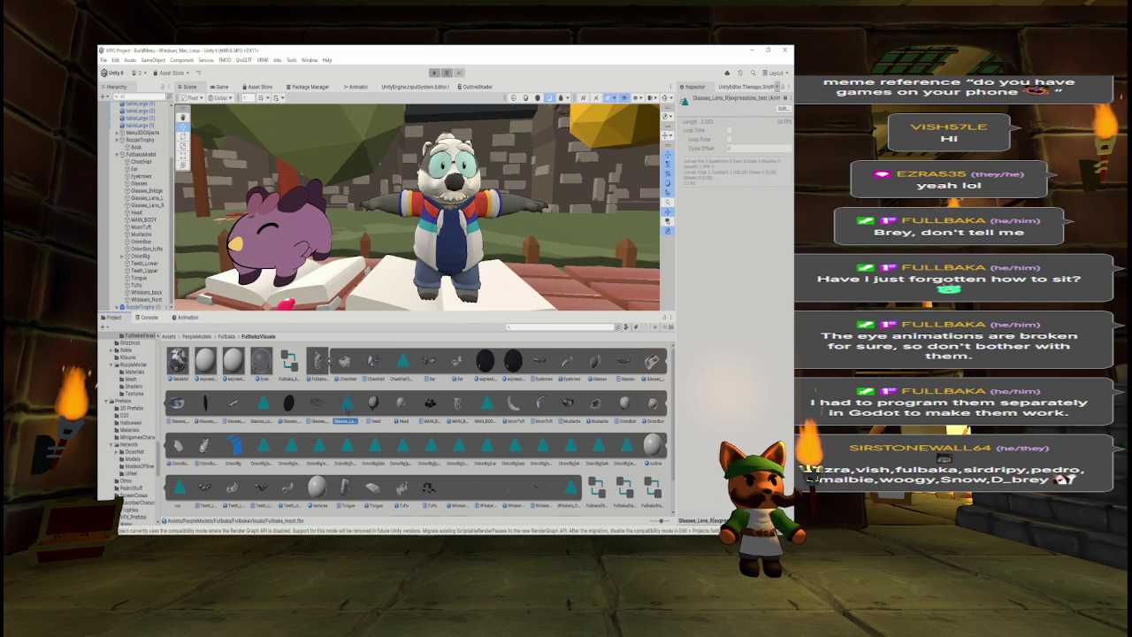
left_click(346, 447)
key("Right")
key("Right")
key("Right")
key("Right")
key("Right")
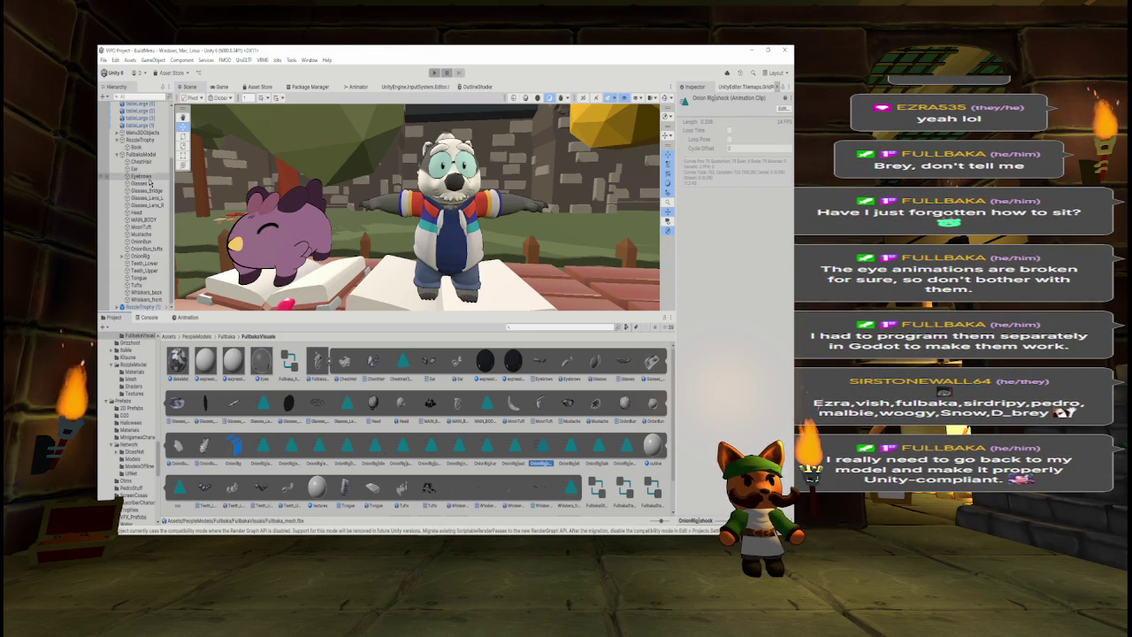
- Remove the Animator from all FullbakaModel child parts and make the Scene view taller
left_click(140, 161)
left_click(142, 299, "shift")
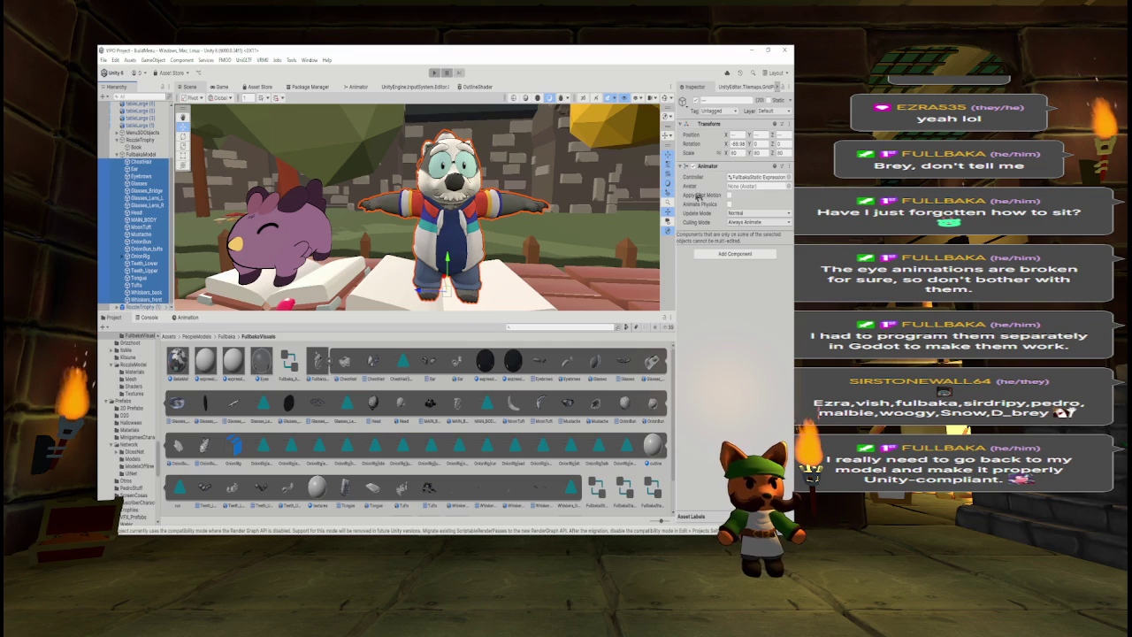
left_click(789, 167)
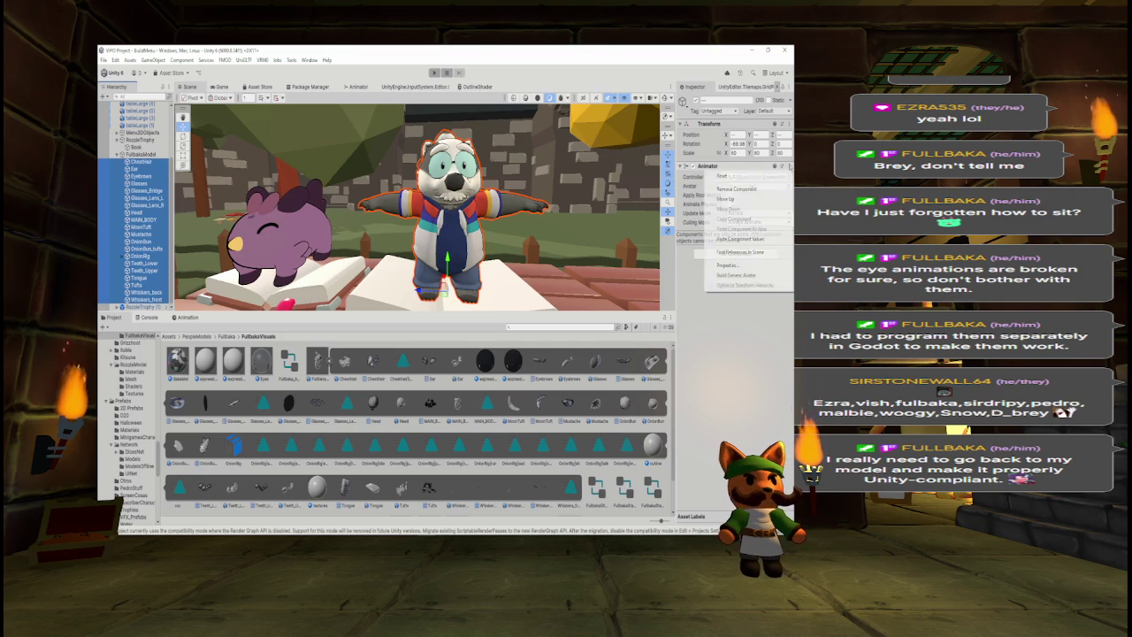
left_click(710, 193)
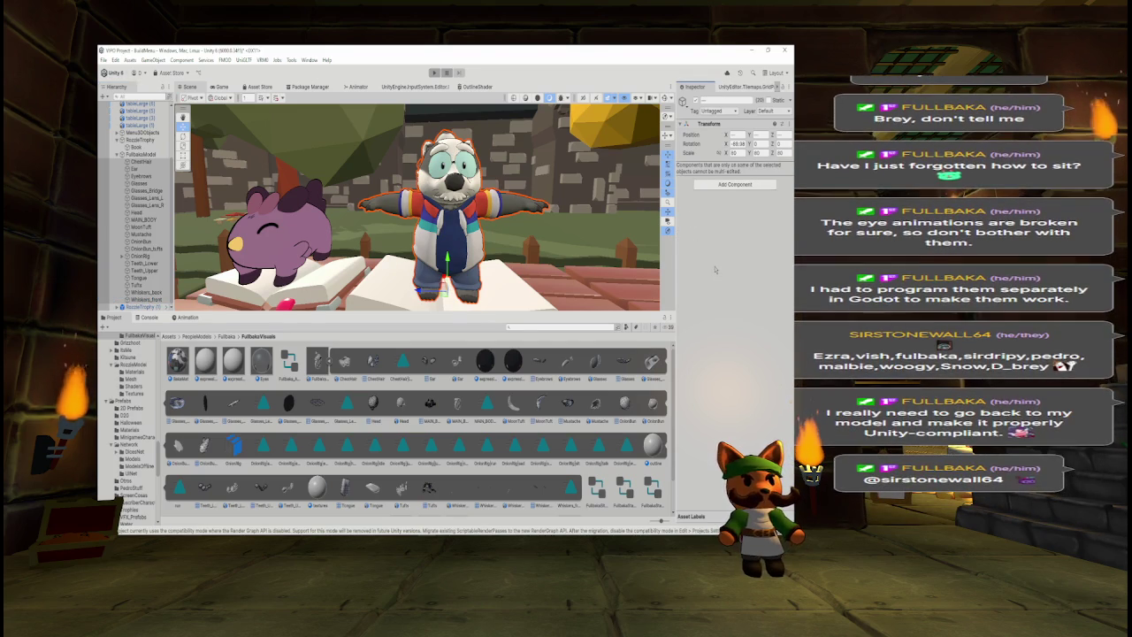
mouse_move(475, 313)
left_mouse_down()
mouse_move(475, 413)
mouse_move(562, 265)
mouse_move(410, 294)
mouse_move(487, 275)
mouse_move(520, 239)
mouse_move(504, 239)
mouse_move(580, 246)
left_mouse_up()
scroll(475, 394, "down", 3)
- Turn the scene view to face Rozzle and the panda on their books
left_click_drag(461, 235, 619, 232)
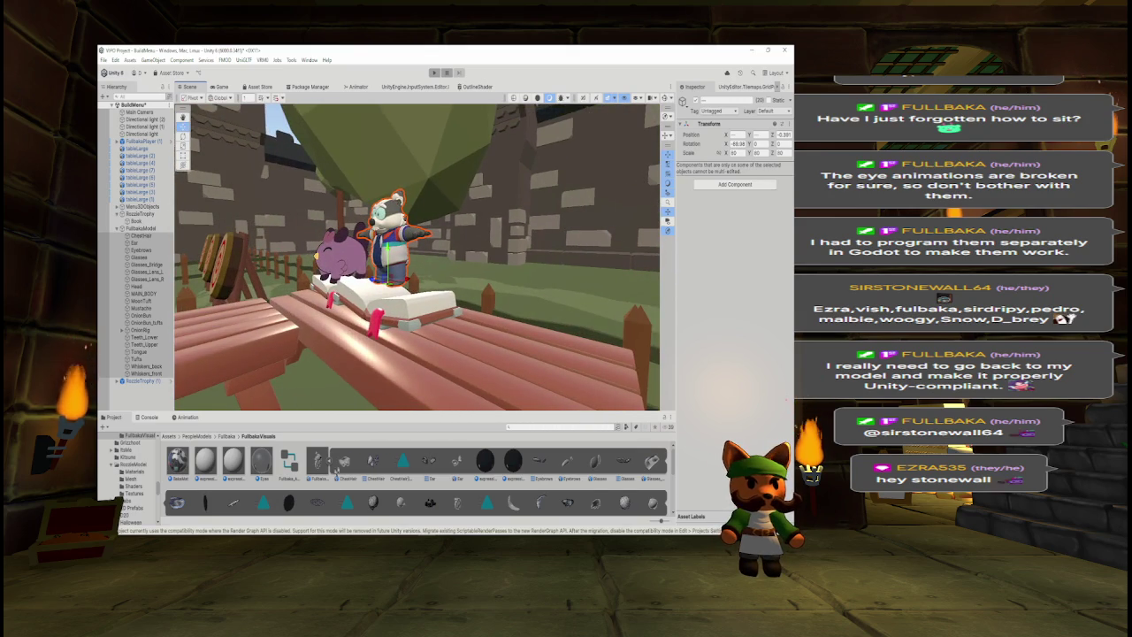
mouse_move(505, 271)
left_mouse_down()
mouse_move(529, 272)
mouse_move(513, 340)
mouse_move(438, 306)
mouse_move(433, 237)
mouse_move(544, 233)
left_mouse_up()
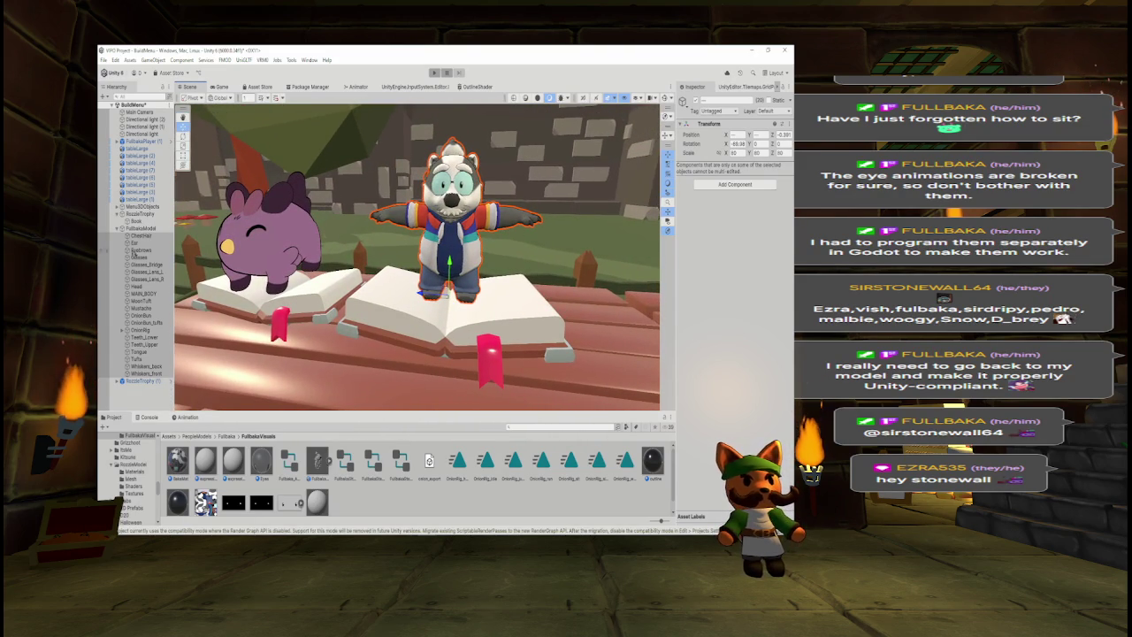
left_click(118, 228)
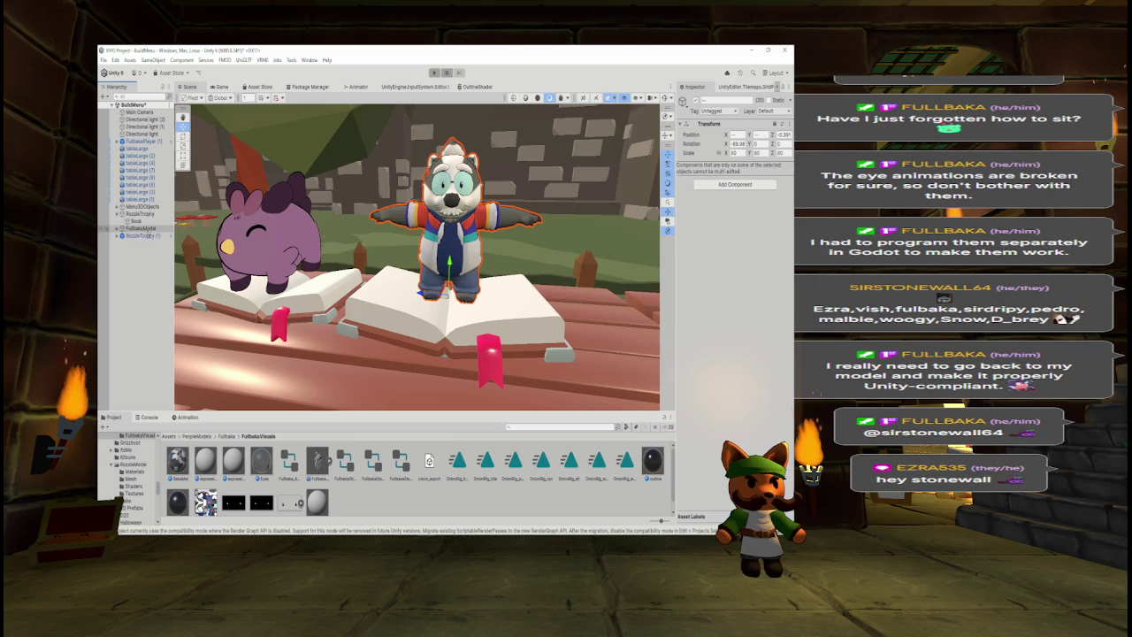
right_click(137, 235)
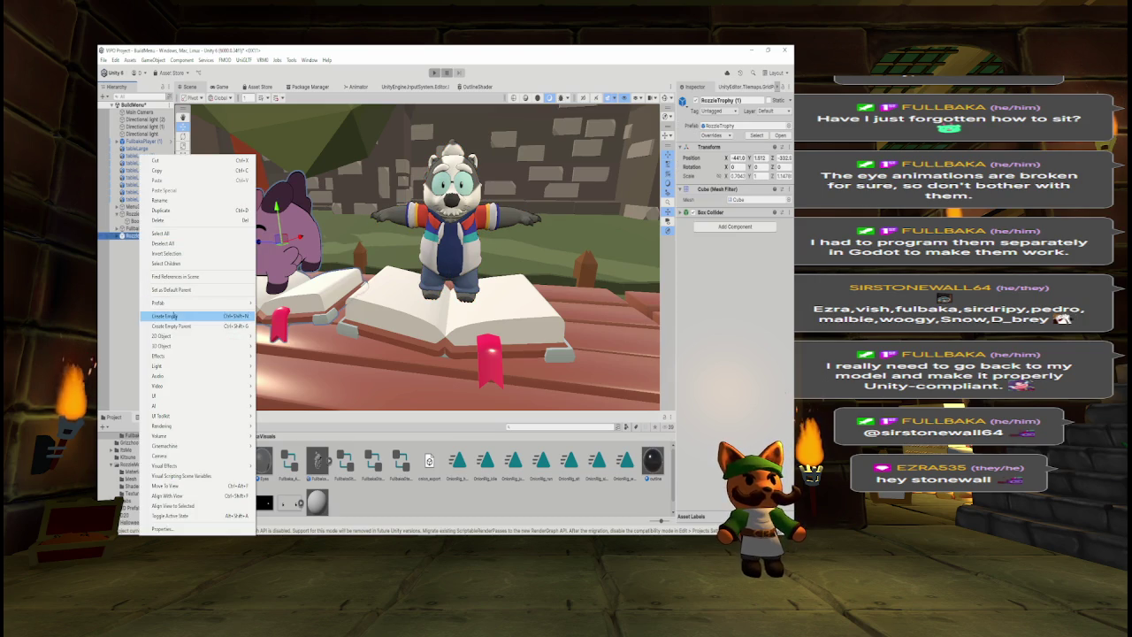
- Select FullbakaModel and run the scene in play mode
left_click(141, 228)
left_click(146, 228)
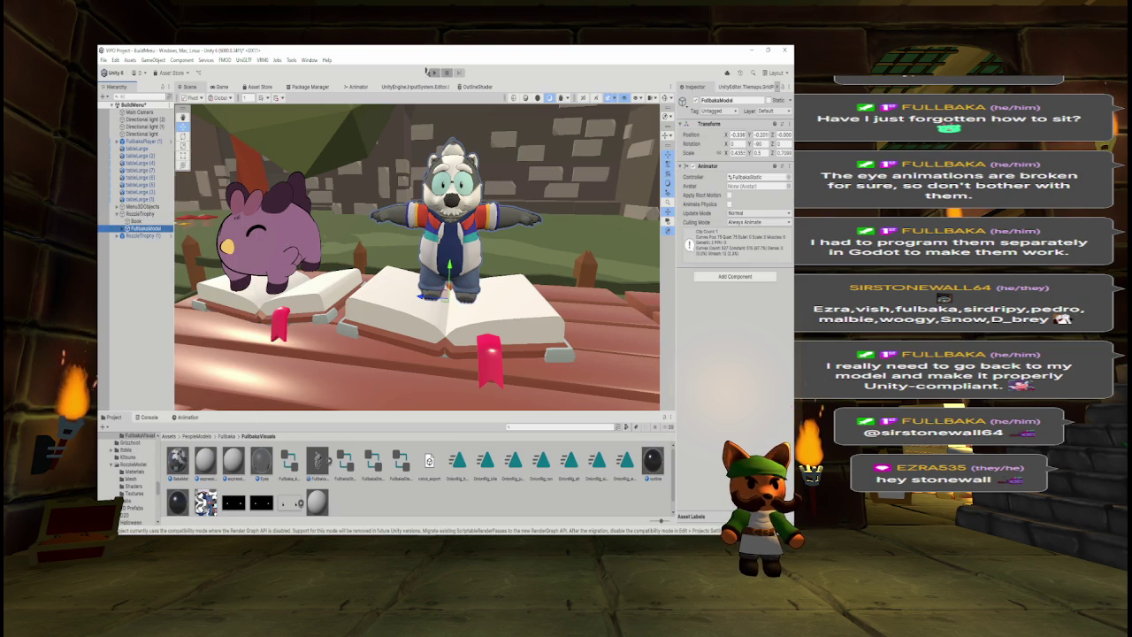
left_click(435, 73)
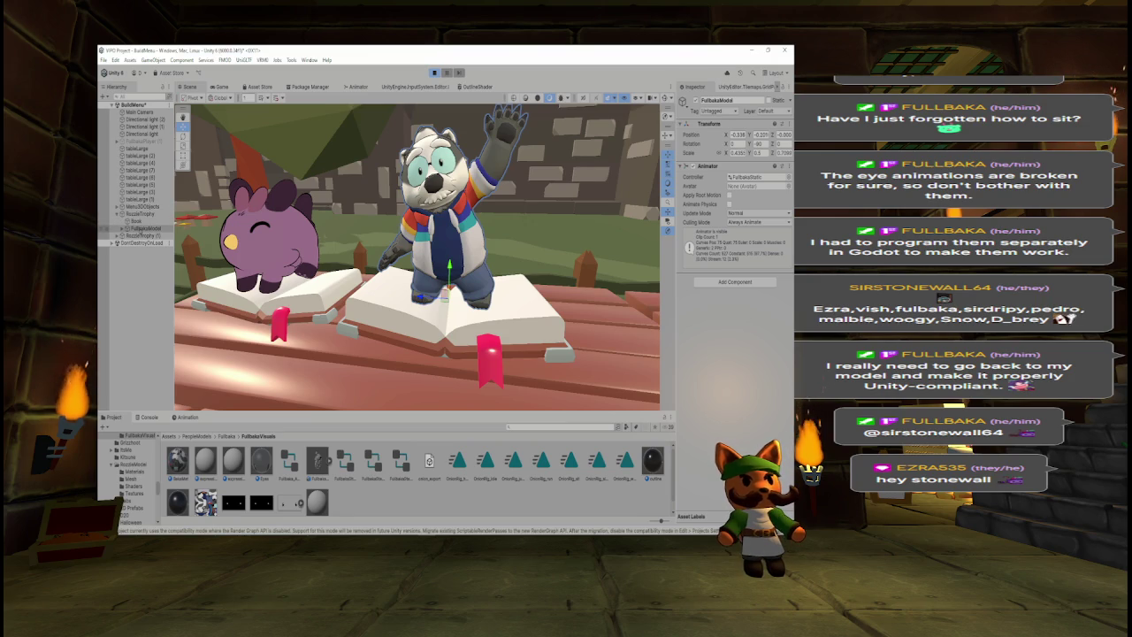
- Frame the view on FullbakaModel and toggle play mode to test its pose
left_click(133, 222)
left_click(142, 228)
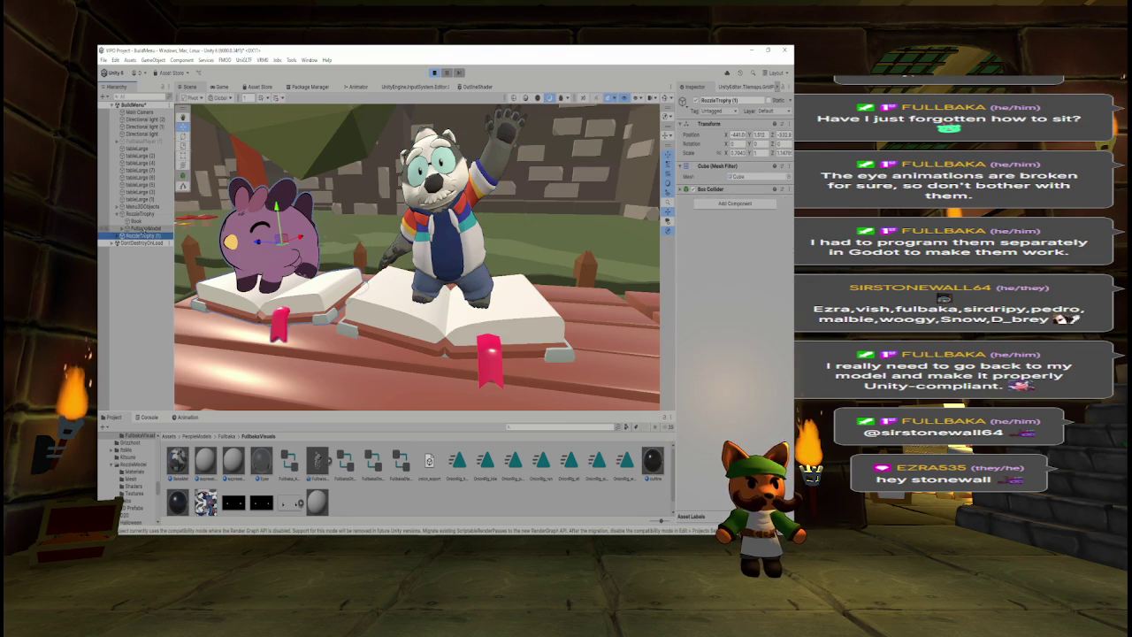
key("f")
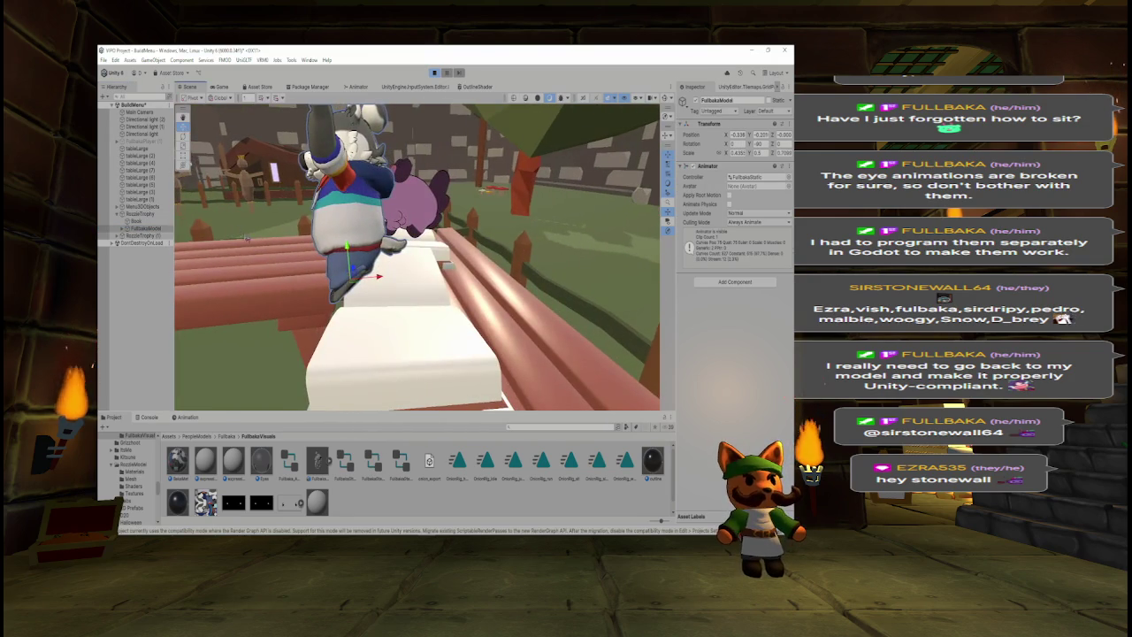
left_click(433, 72)
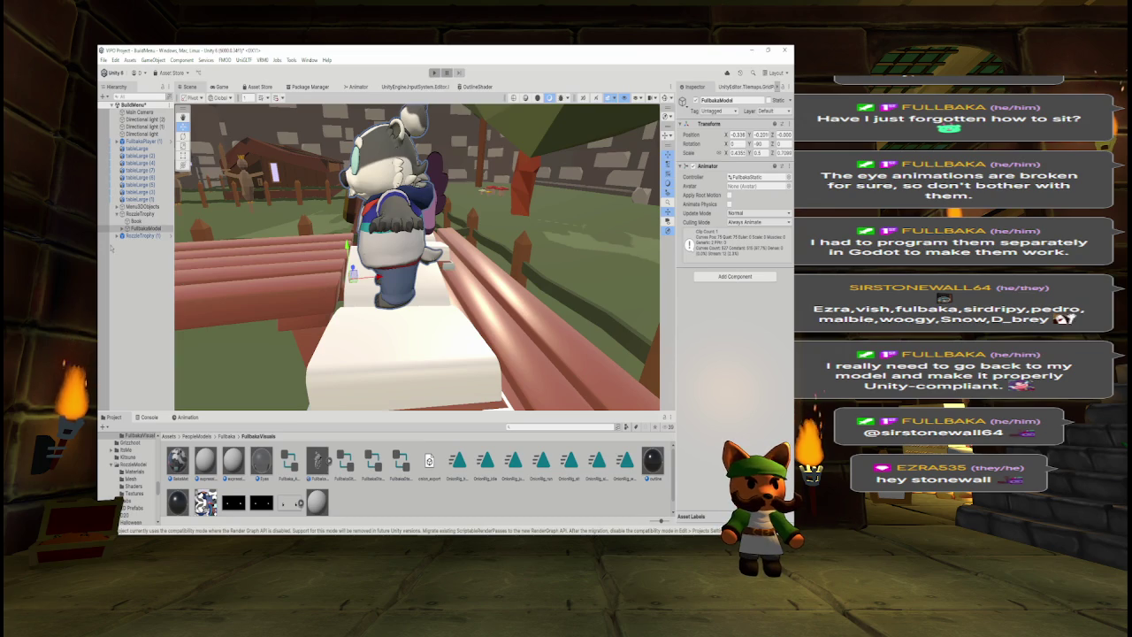
left_click(138, 221)
left_click(141, 228)
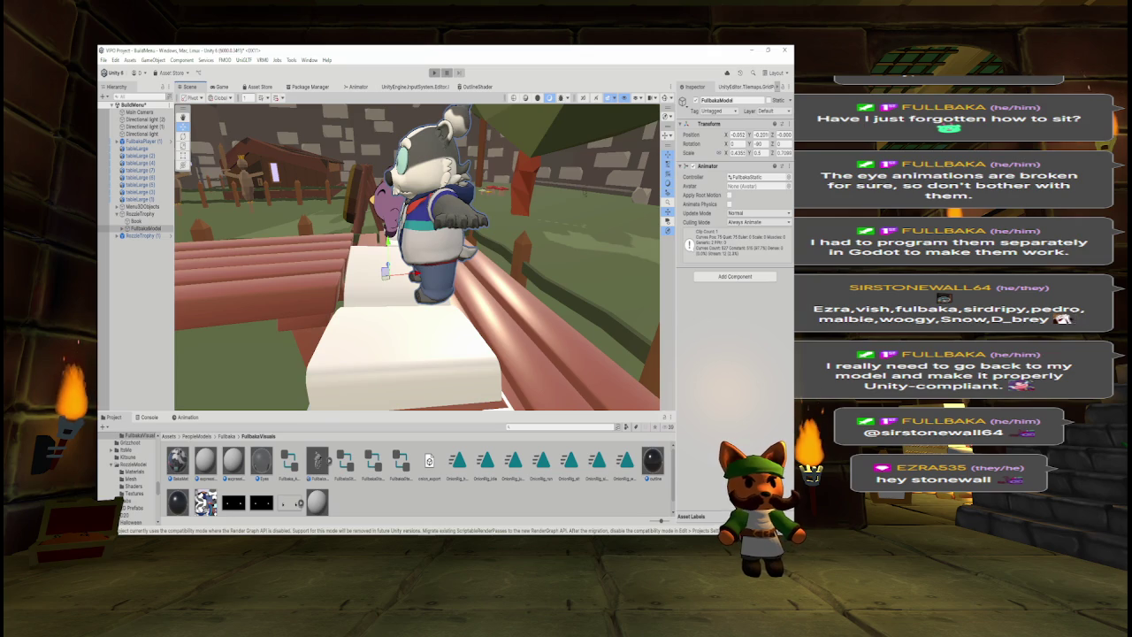
left_click(434, 74)
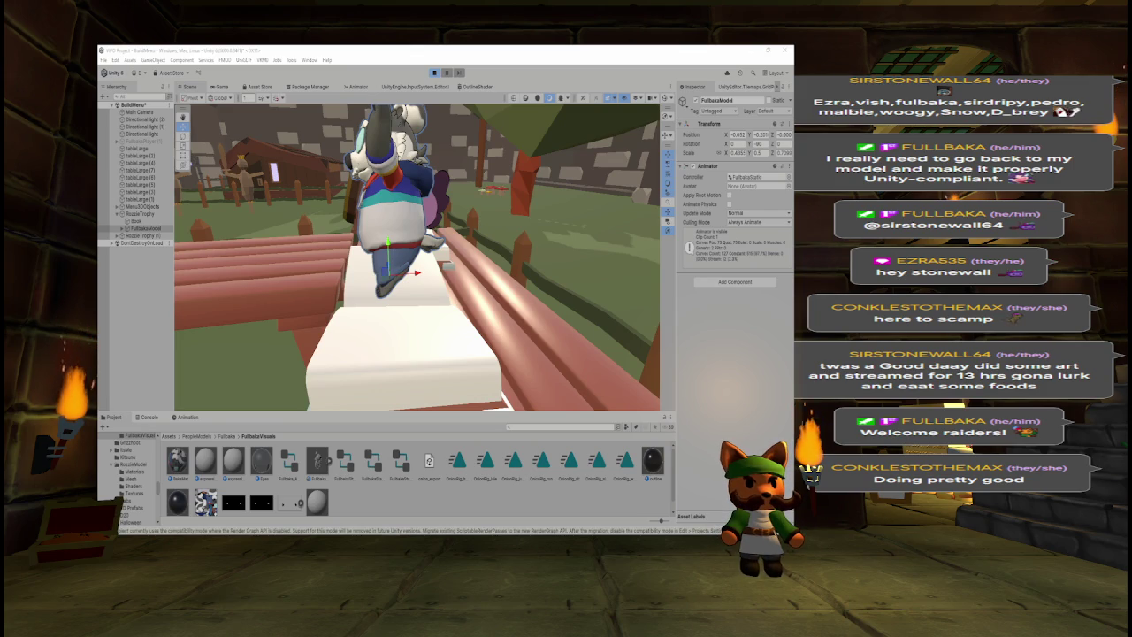
- Orbit around the panda, then stop, restart and stop play mode to return to edit mode
mouse_move(496, 266)
left_mouse_down()
mouse_move(407, 266)
mouse_move(502, 268)
mouse_move(488, 237)
mouse_move(499, 240)
left_mouse_up()
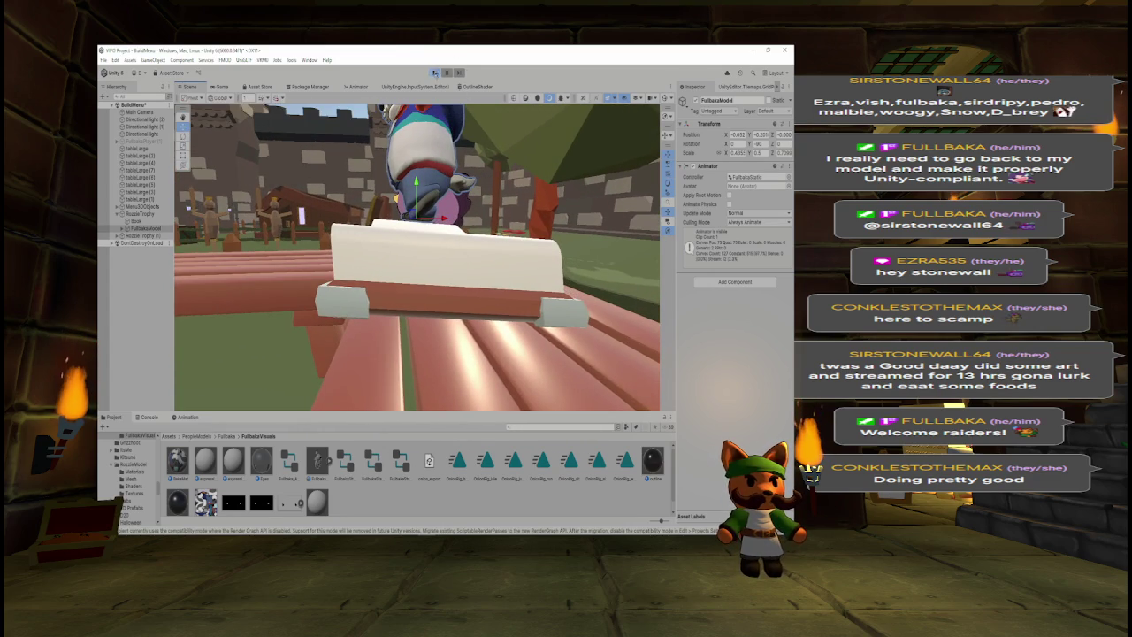
left_click(434, 72)
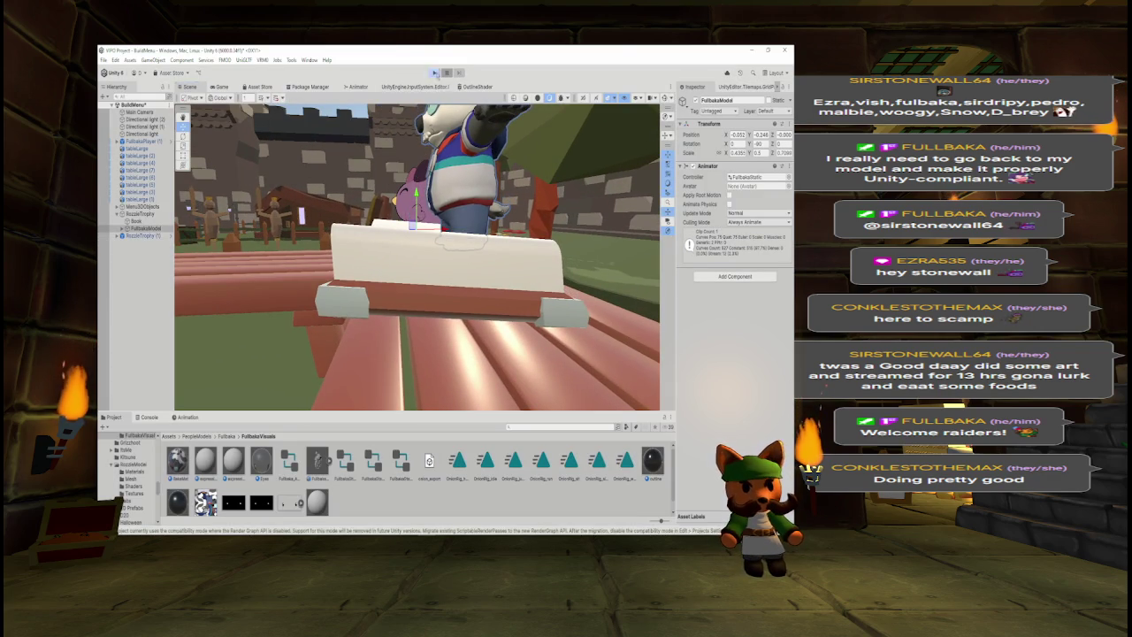
left_click(435, 73)
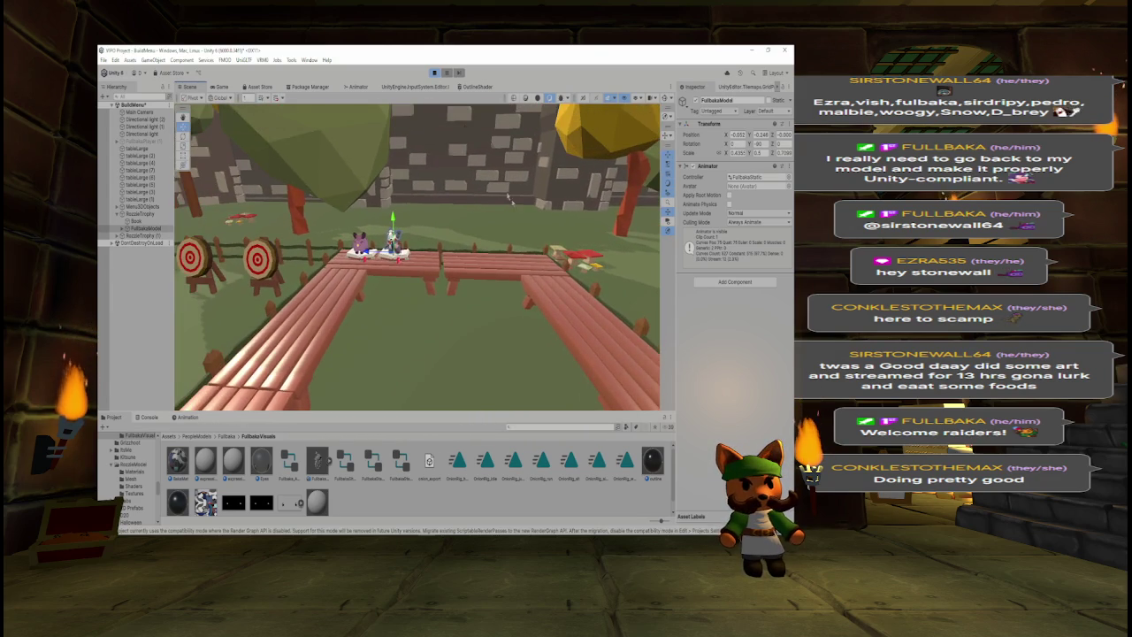
left_click(435, 73)
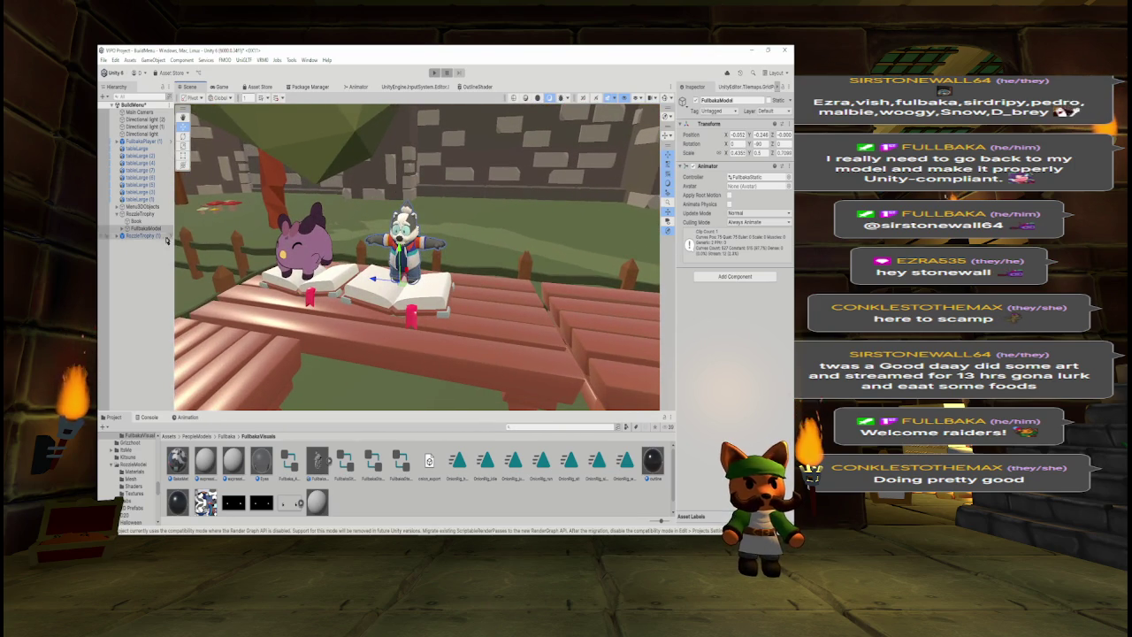
- Rename the trophy object to FullbakaTrophy and switch to the browser showing the shared drawing
left_click(132, 214)
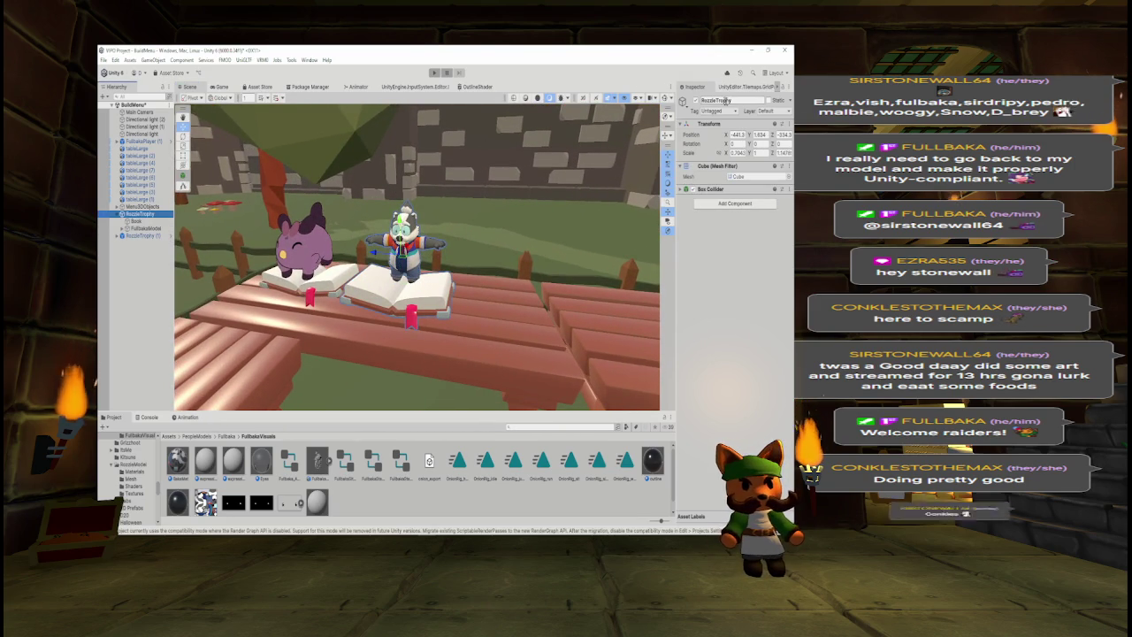
type("Fullbaka")
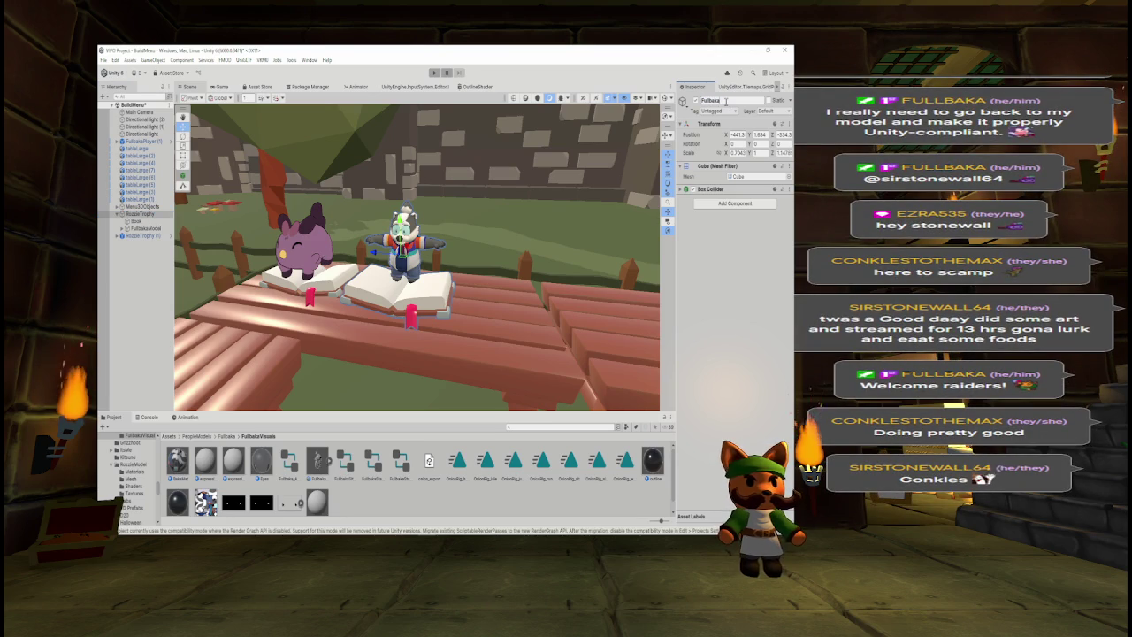
type("Model")
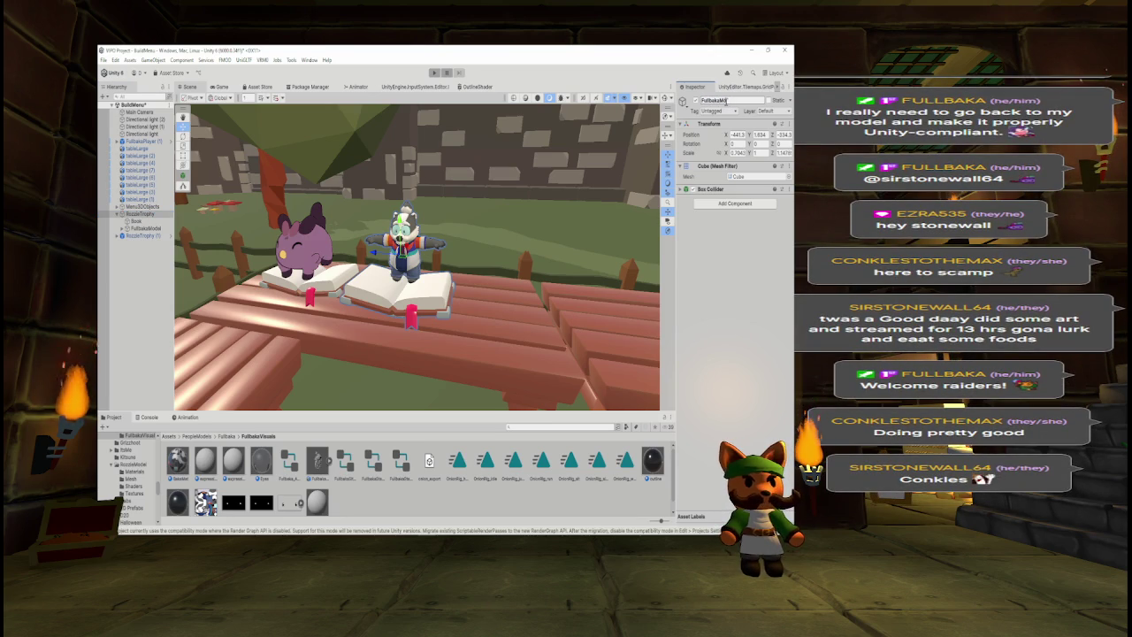
type("rophy")
key("Return")
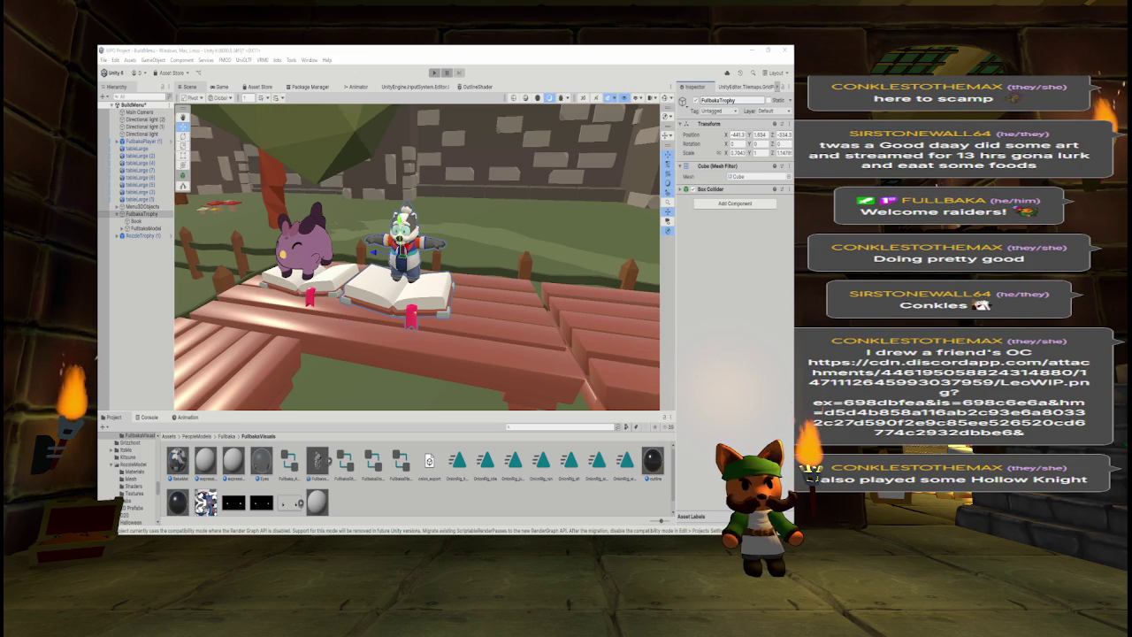
key("alt+Tab")
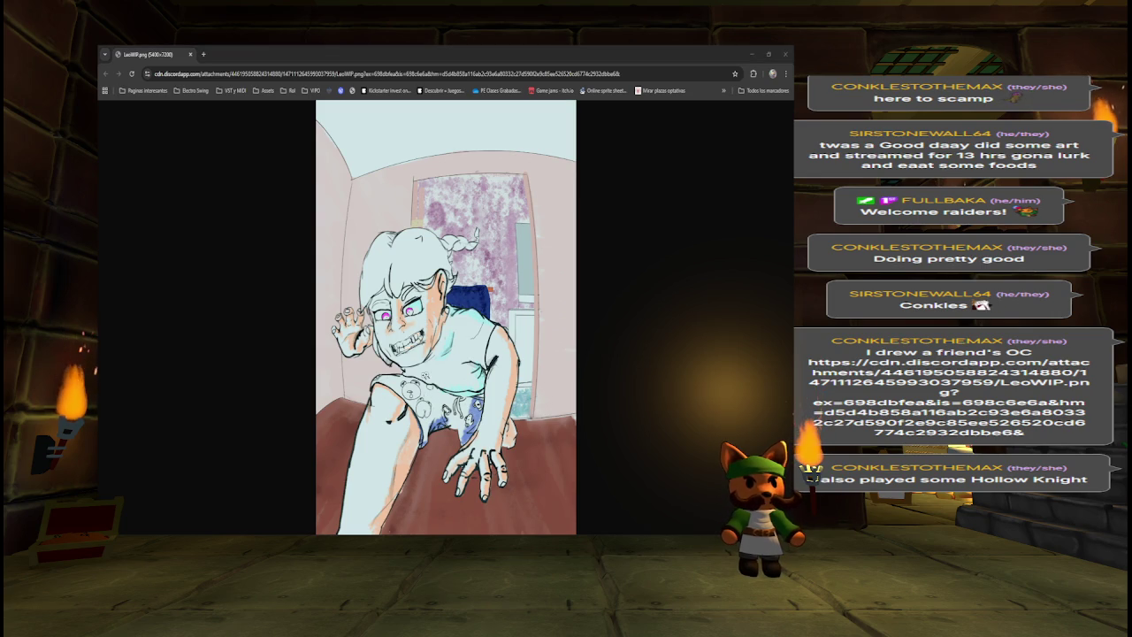
- Toggle the shared LeoWIP.png drawing between full-size and fitted views
left_click(414, 405)
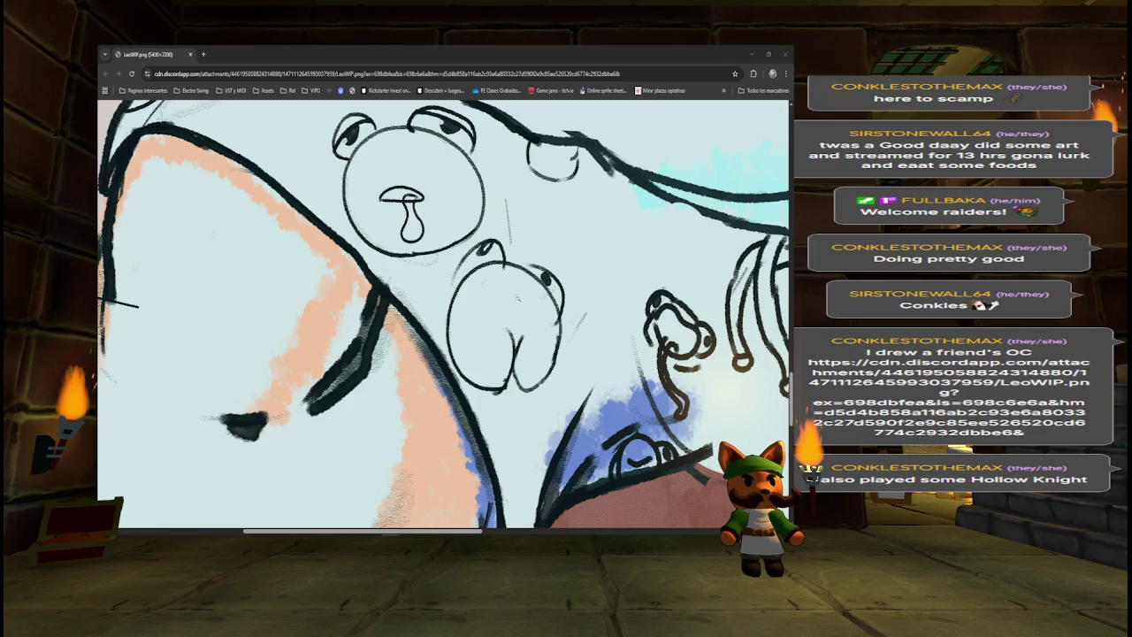
left_click(518, 297)
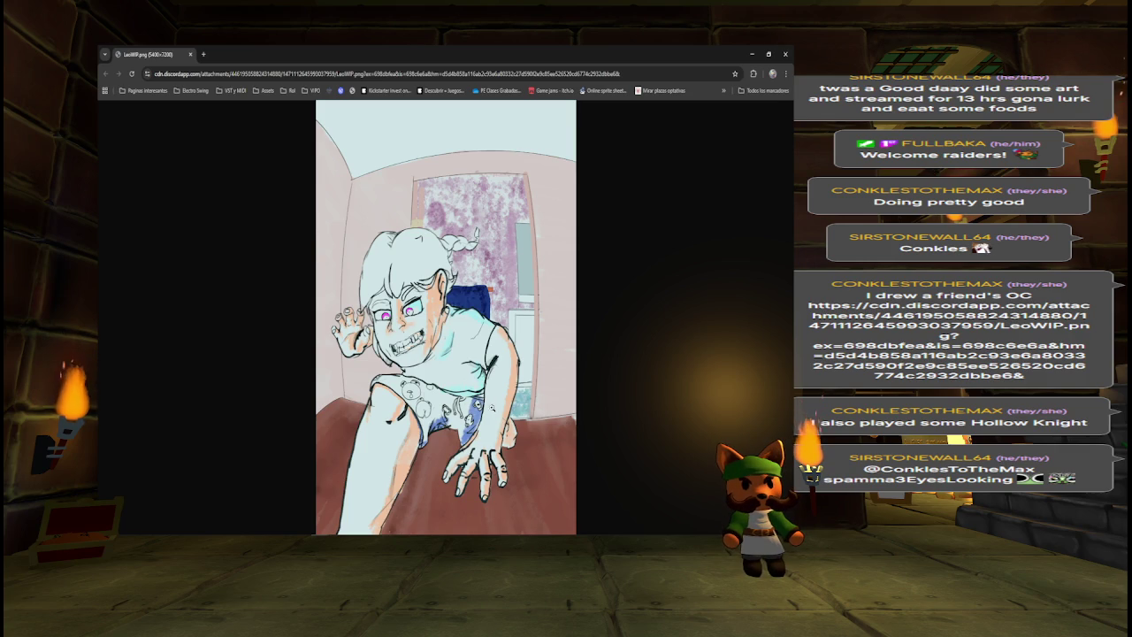
left_click(492, 404)
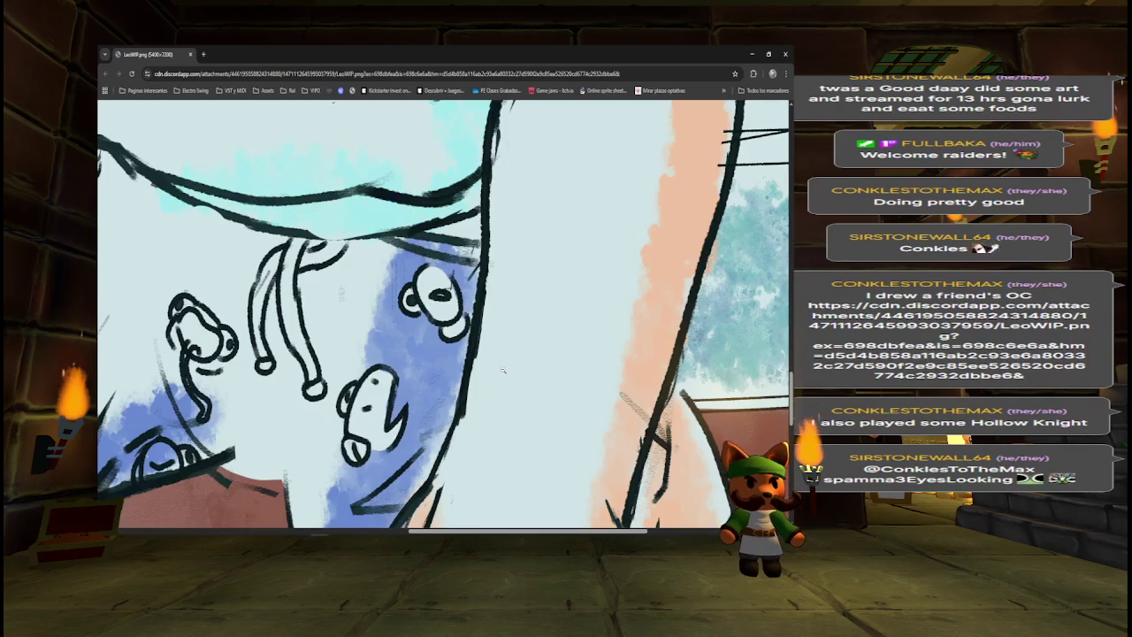
scroll(503, 371, "down", 1)
left_click(355, 268)
- Inspect the character's face and other details at full size, then return to Unity
left_click(395, 258)
scroll(398, 301, "down", 5)
scroll(398, 318, "down", 1)
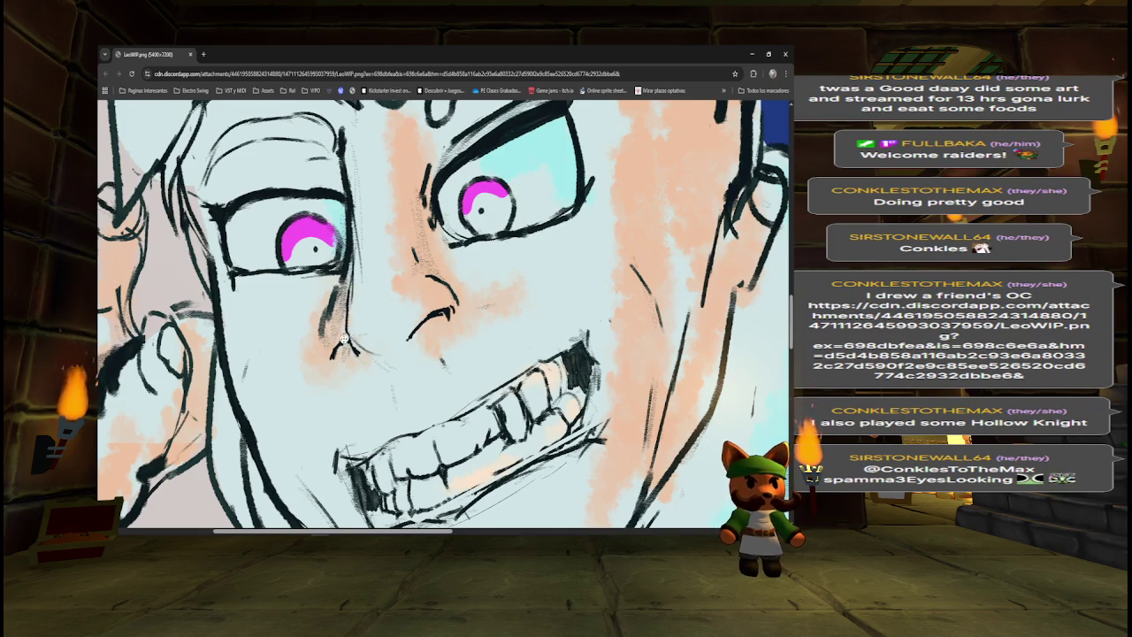
left_click(343, 339)
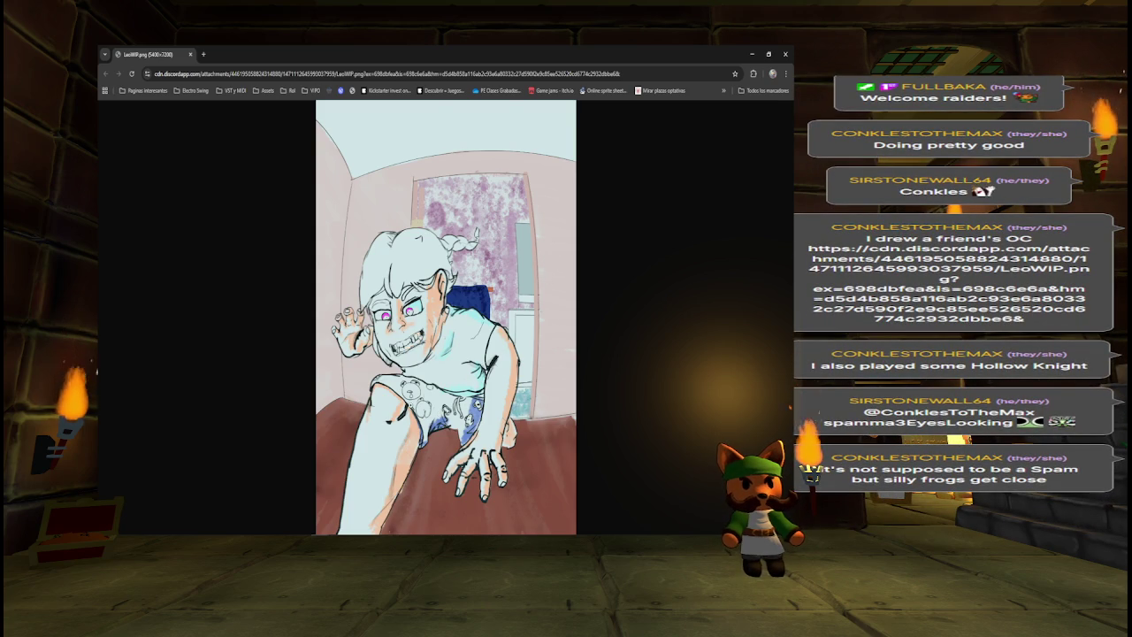
left_click(413, 404)
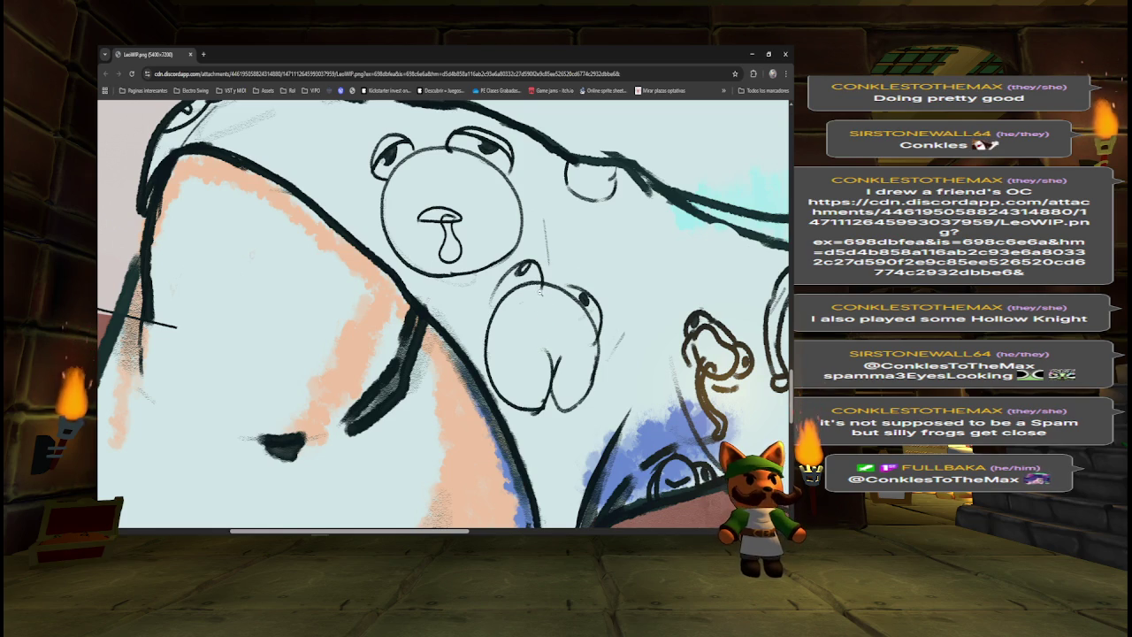
scroll(568, 258, "right", 4)
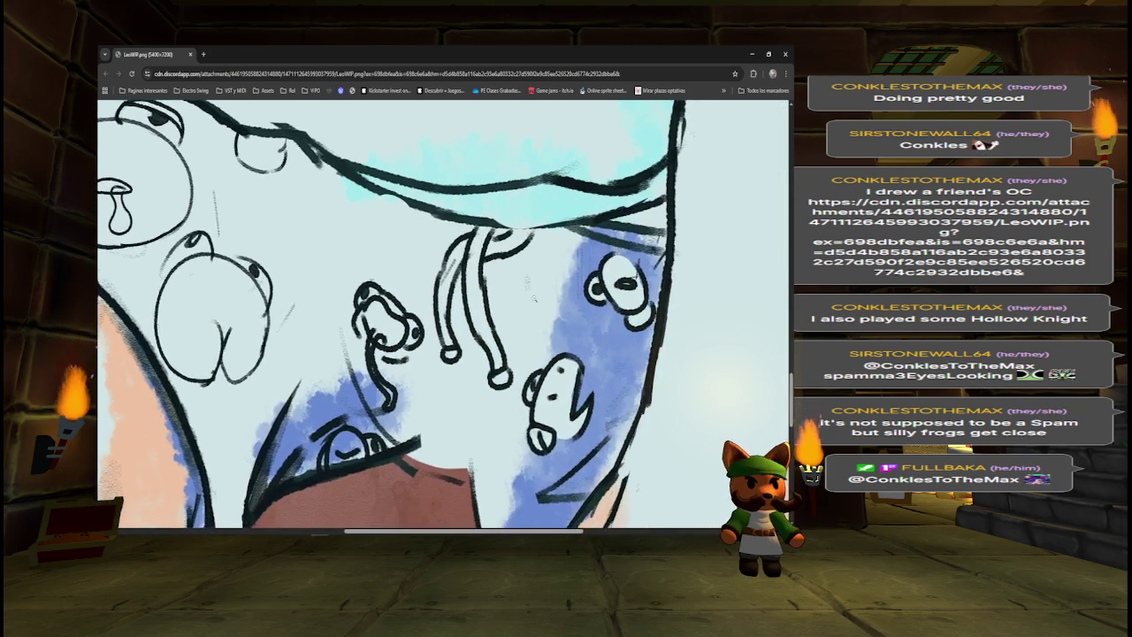
left_click(538, 284)
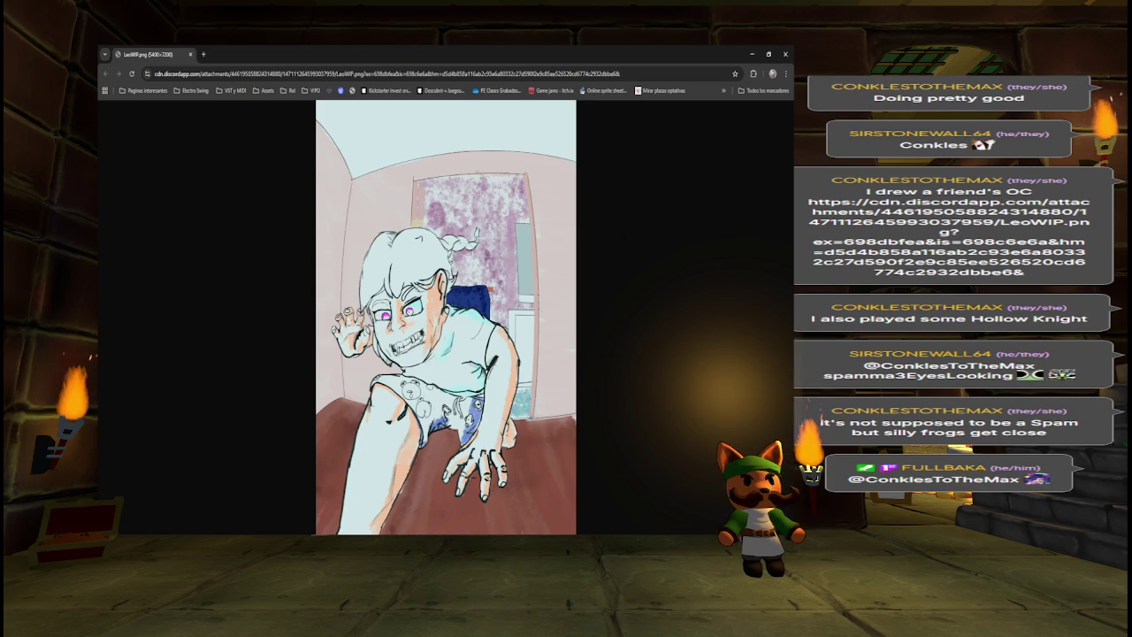
key("alt+Tab")
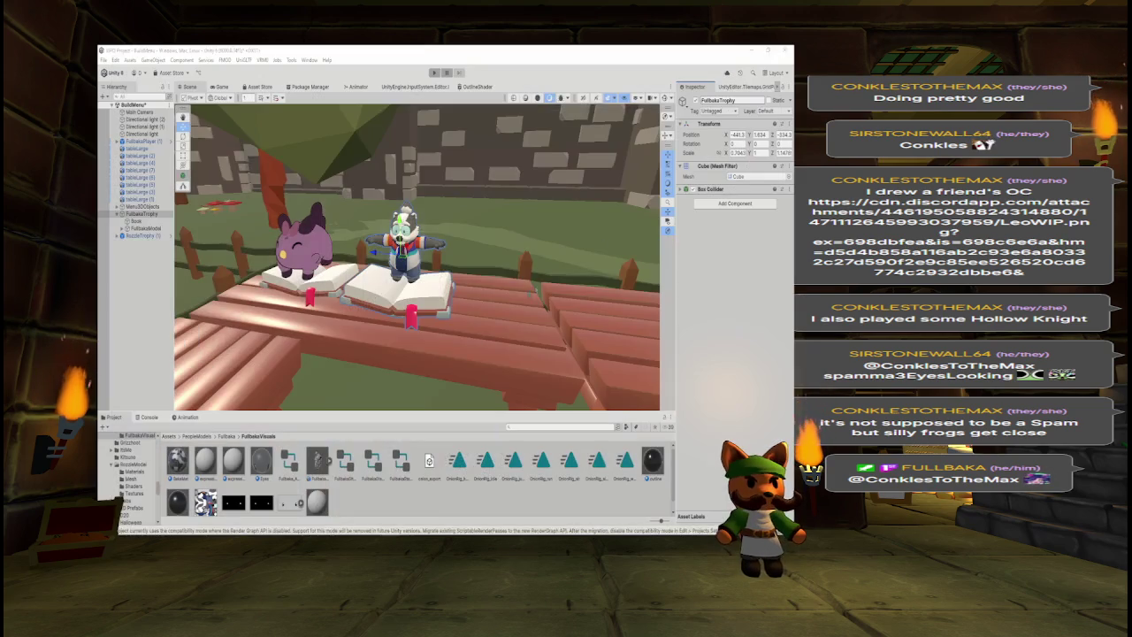
- Select FullbakaTrophy and collapse its children in the Hierarchy
left_click(141, 213)
left_click(120, 213)
key("F2")
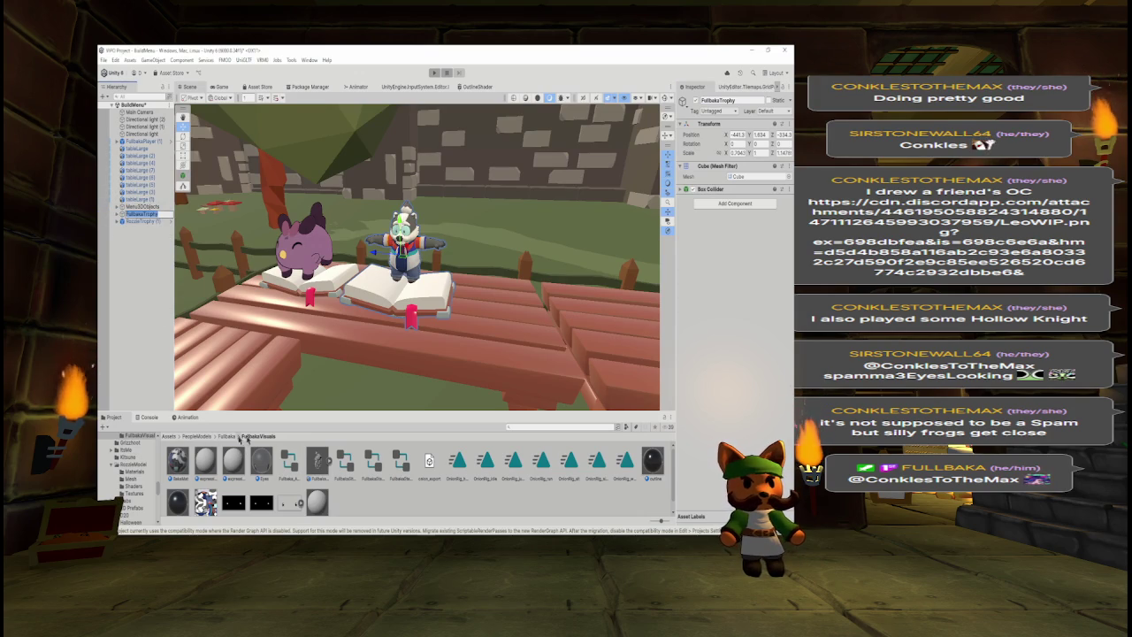
- Search the project for 'trophy' and open the RozzleTrophy prefab in Prefab Mode
left_click(587, 426)
type("trophy")
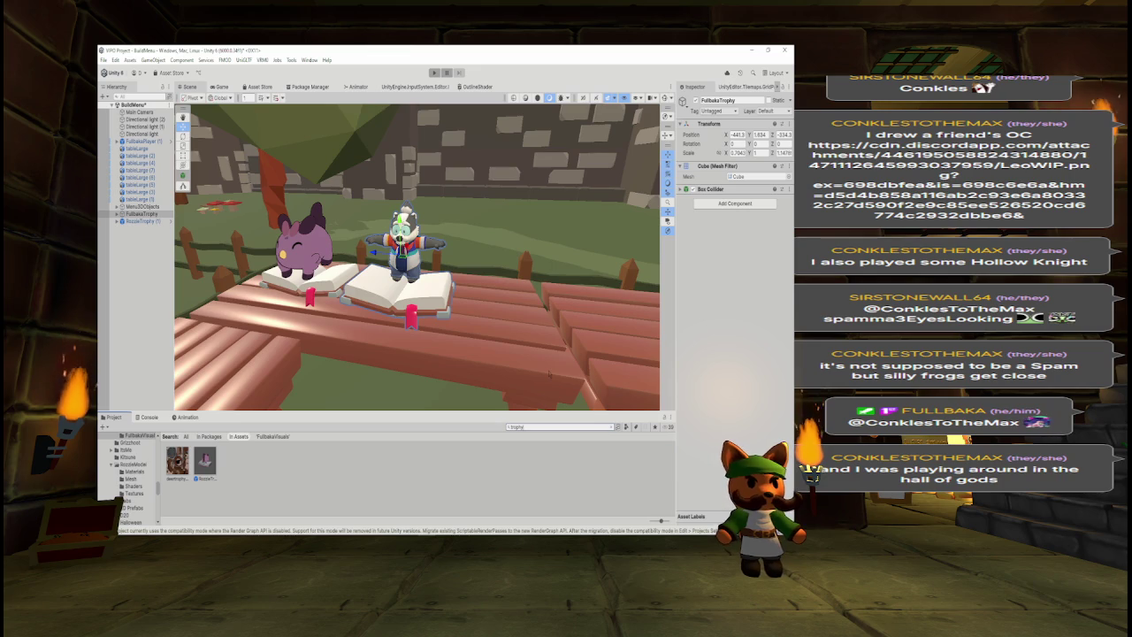
left_click(209, 469)
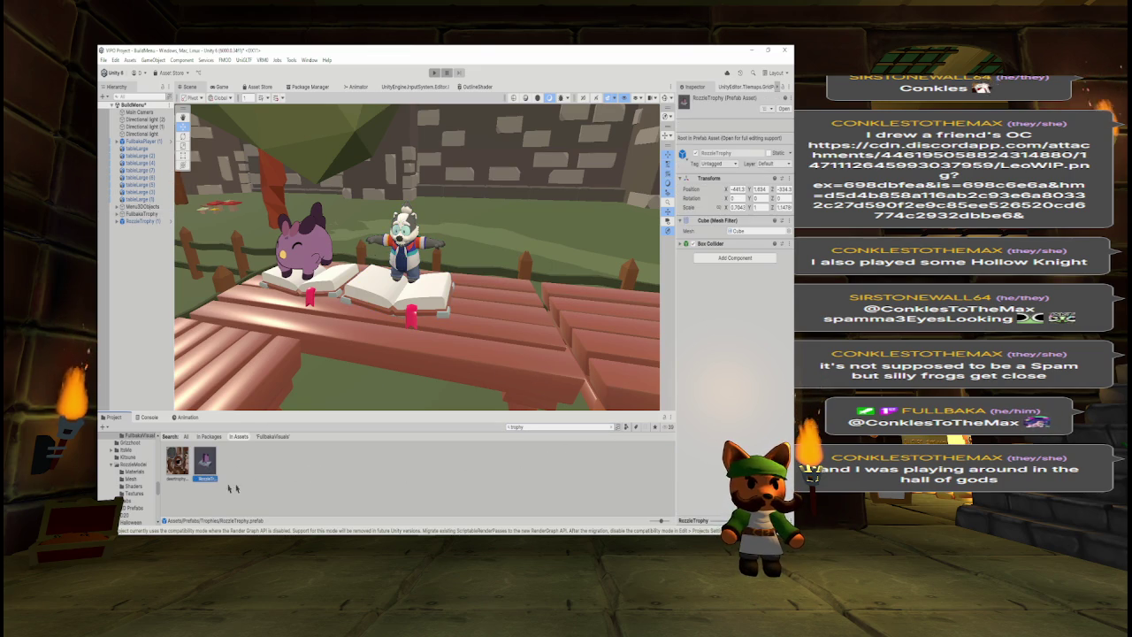
left_click(177, 460)
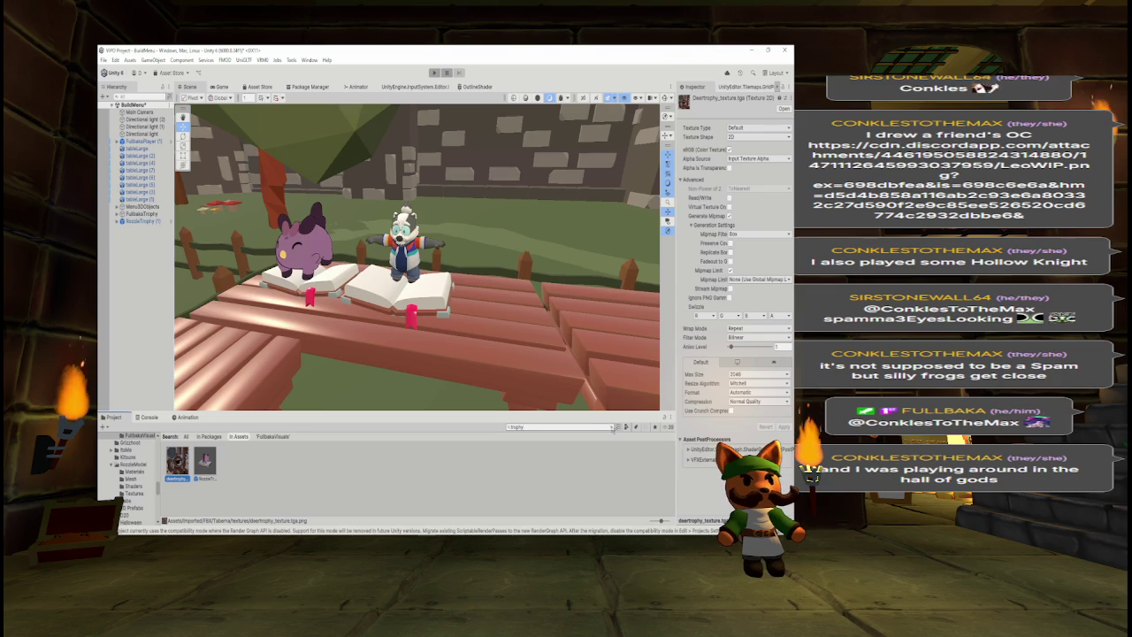
key("Escape")
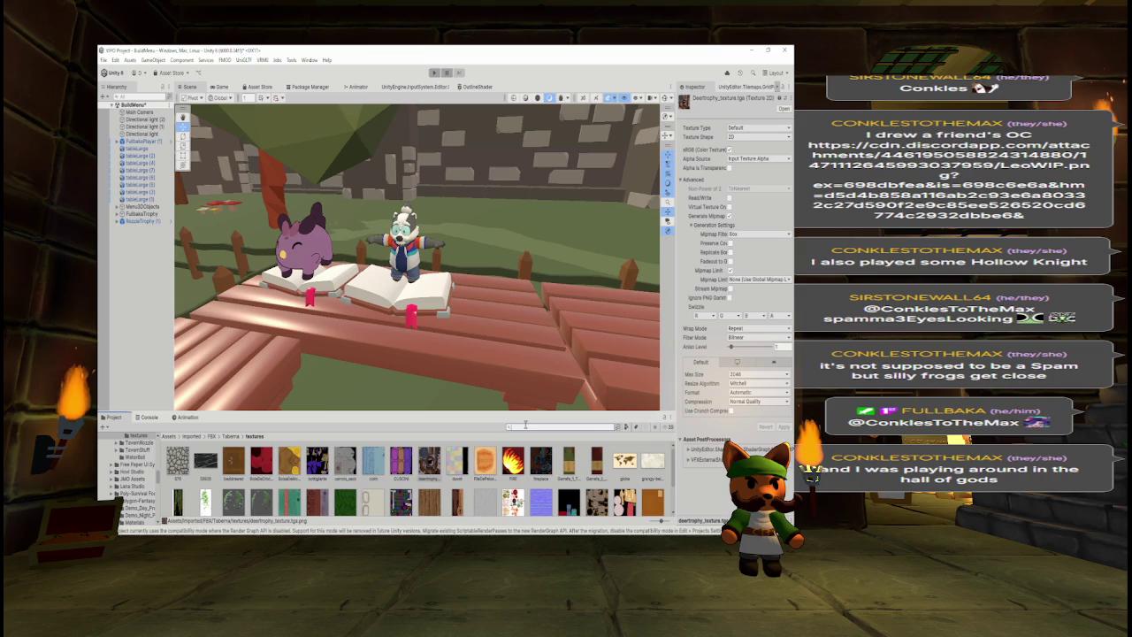
type("trophy")
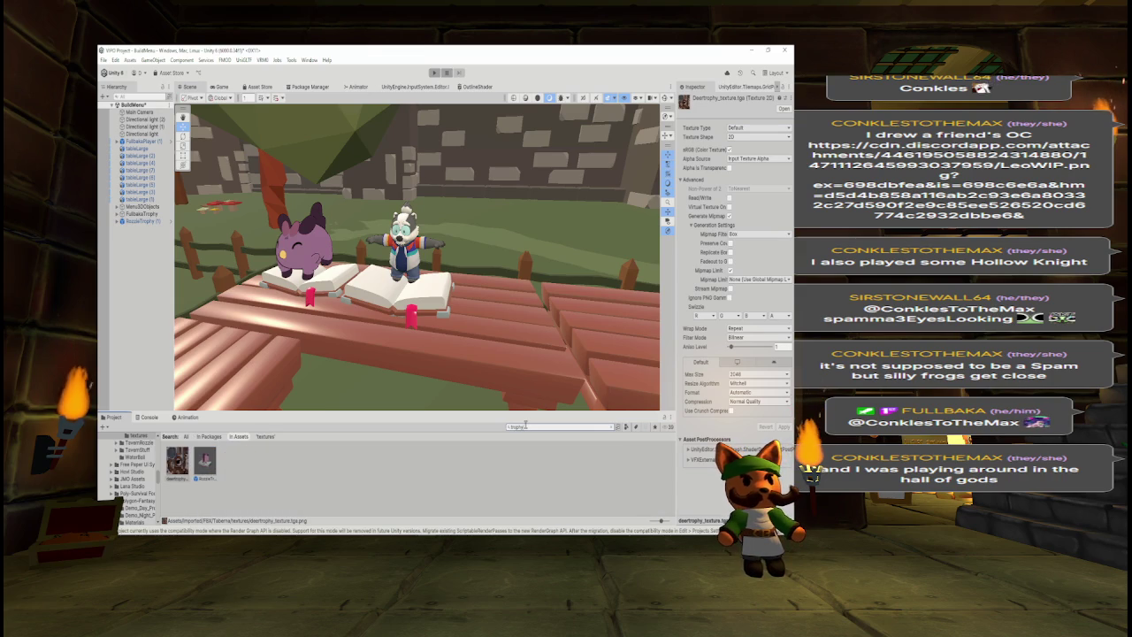
double_click(205, 462)
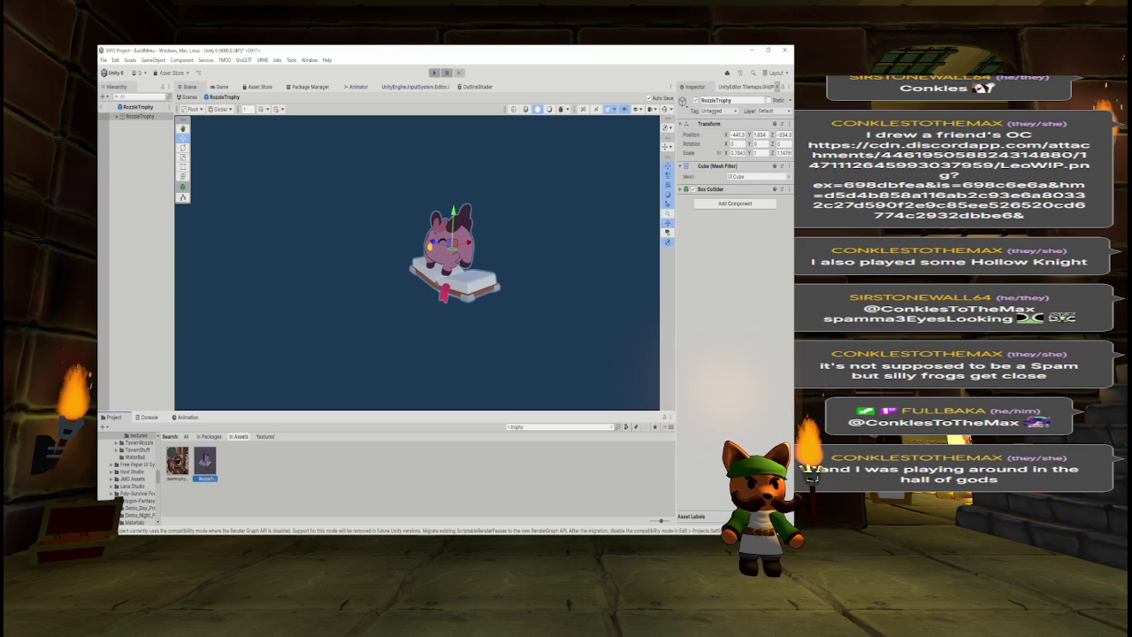
- Locate RozzleTrophy in the Prefabs/Trophies folder and exit Prefab Mode to the BuildMenu scene
left_click(205, 462)
left_click(609, 427)
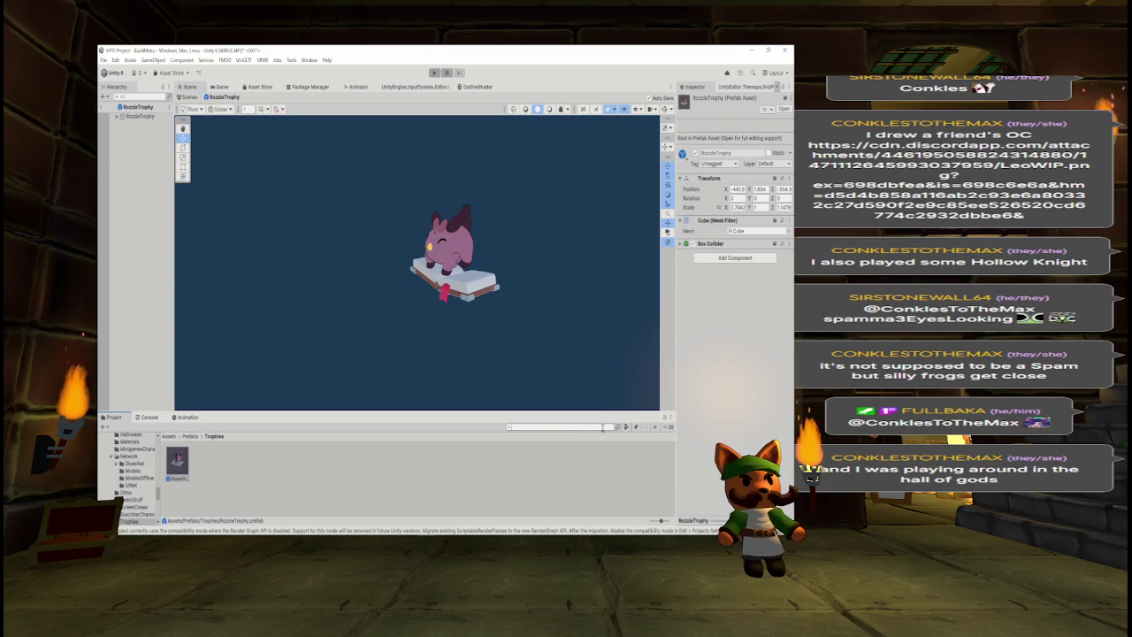
left_click(104, 107)
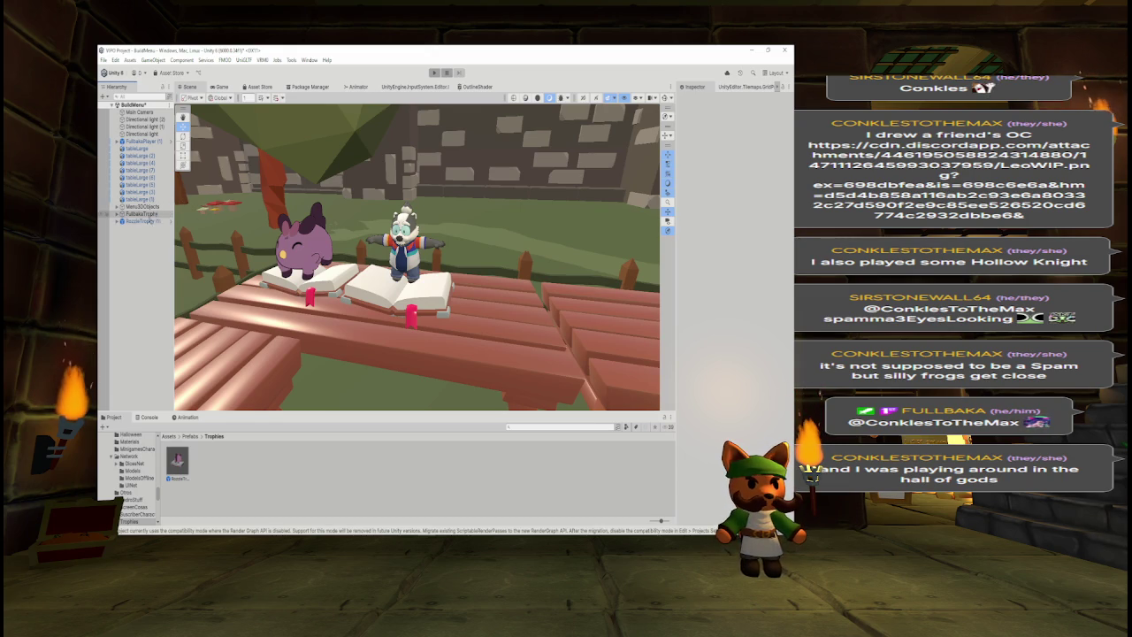
- Save FullbakaTrophy as a prefab in Prefabs/Trophies and place a copy beside the first
left_click_drag(229, 476, 232, 469)
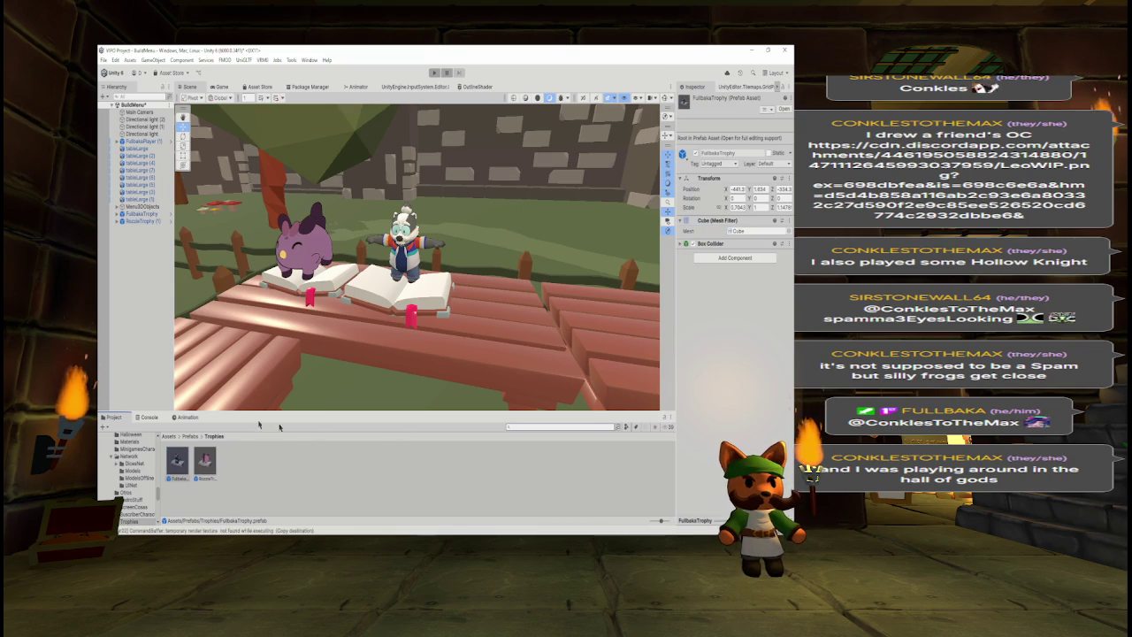
left_click_drag(416, 380, 467, 386)
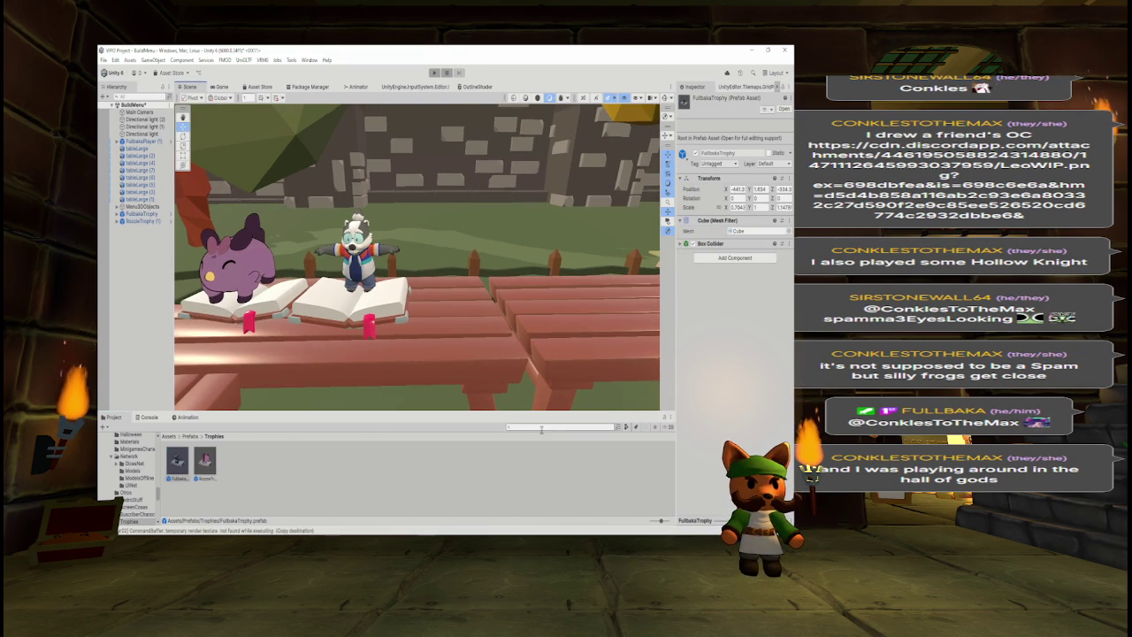
left_click_drag(147, 228, 147, 227)
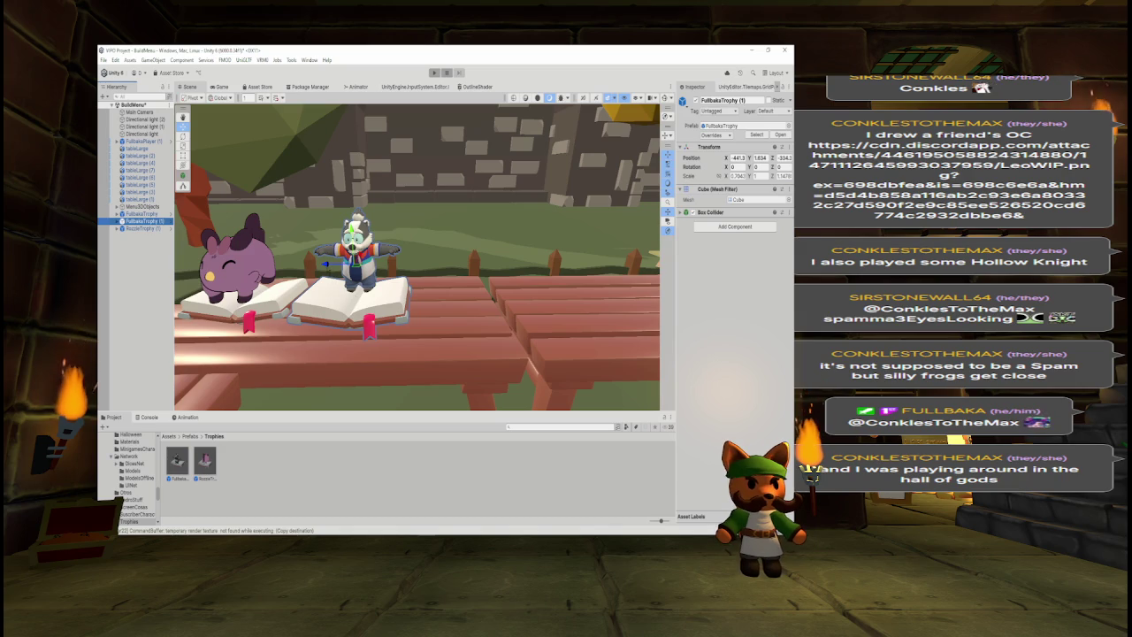
key("ctrl+d")
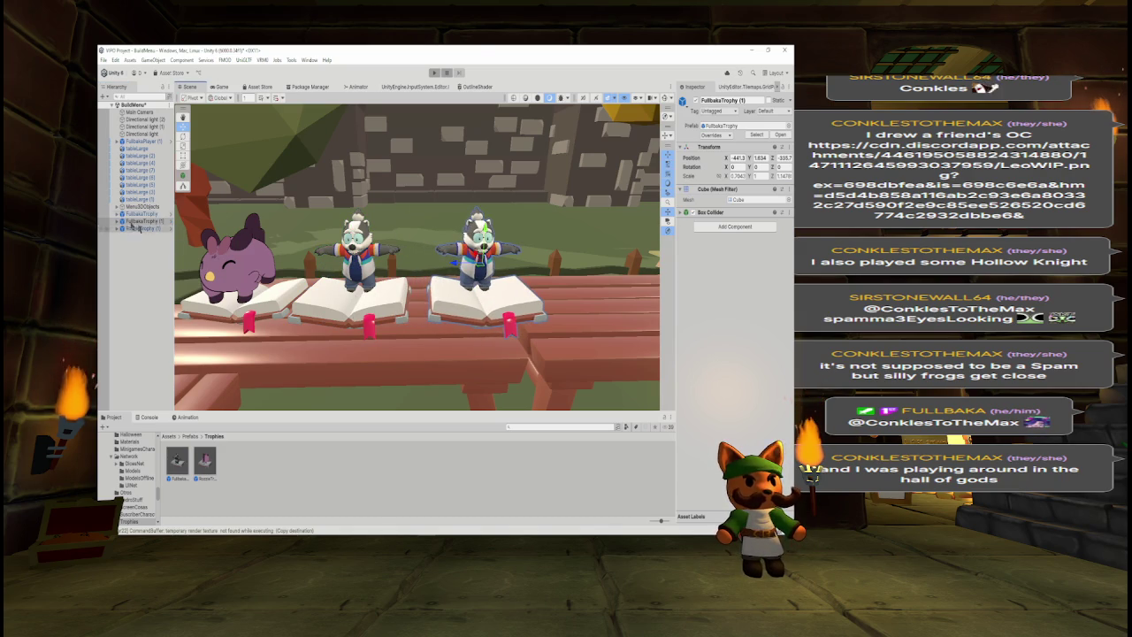
- Unpack the copy completely and delete its FullbakaModel child, leaving an empty book
right_click(135, 221)
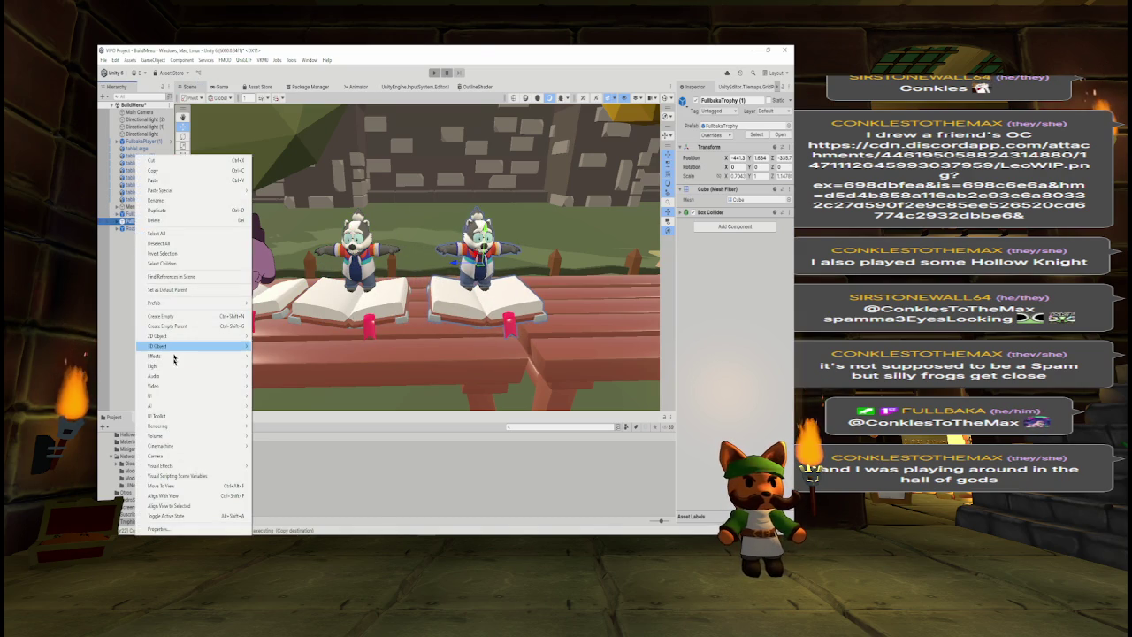
mouse_move(239, 304)
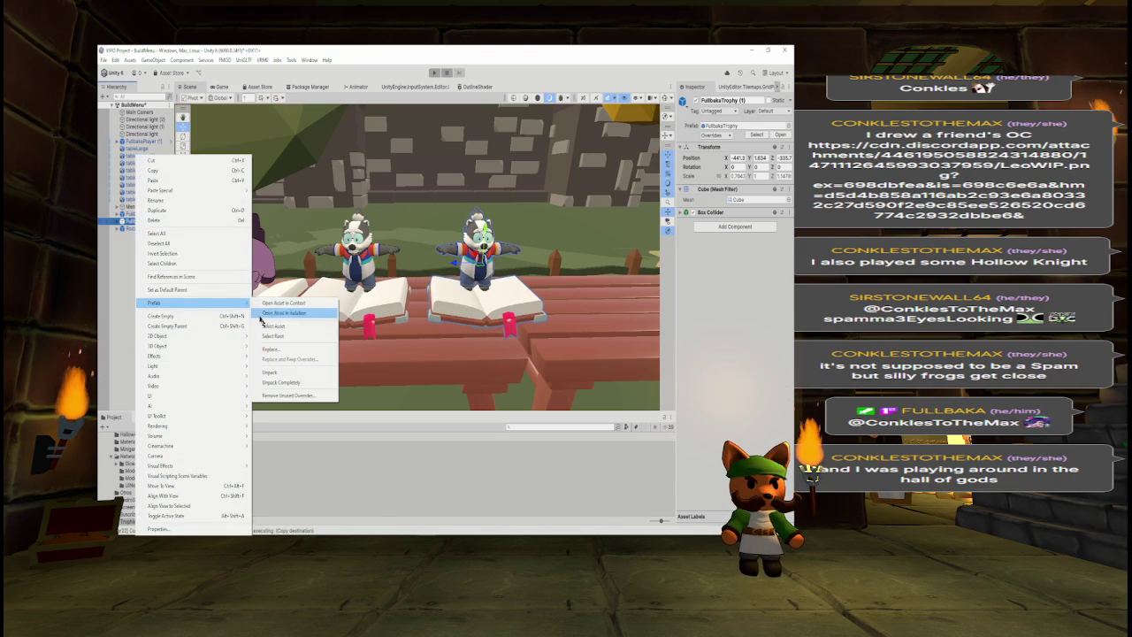
left_click(281, 383)
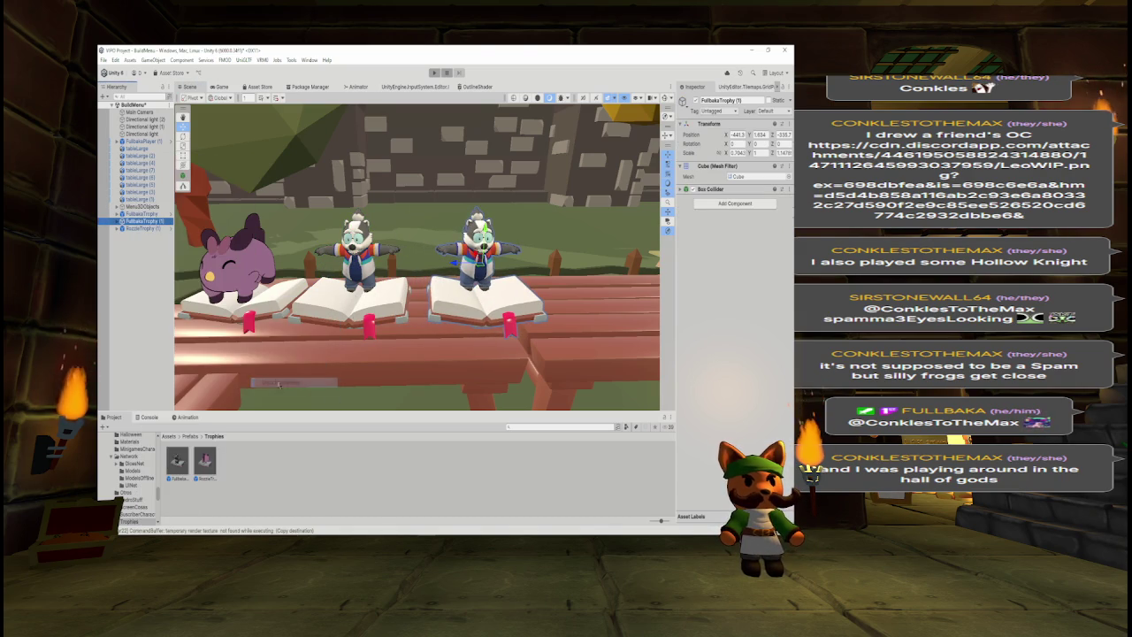
left_click(121, 221)
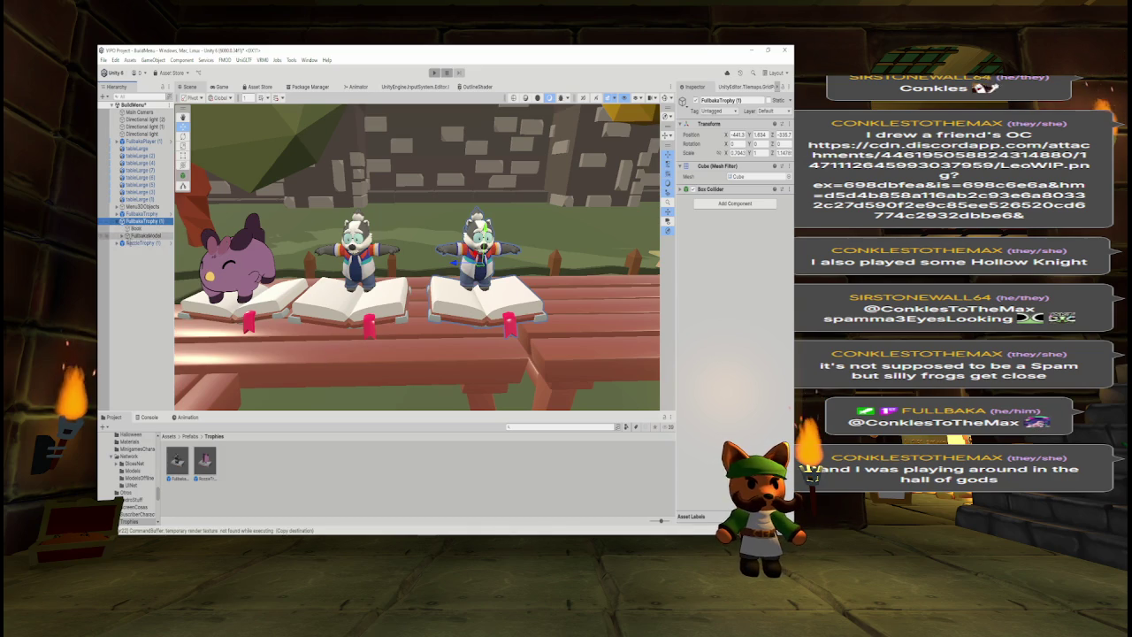
left_click(146, 235)
key("Delete")
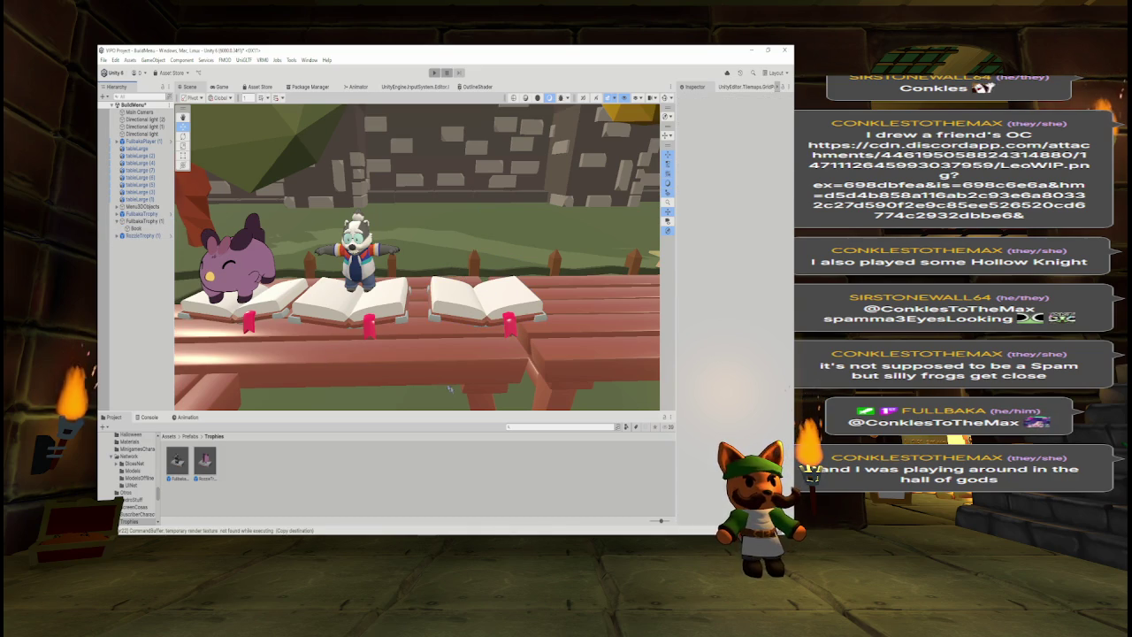
- Place DrakoModel on the empty third book and remove its Network Identity component
type("drako")
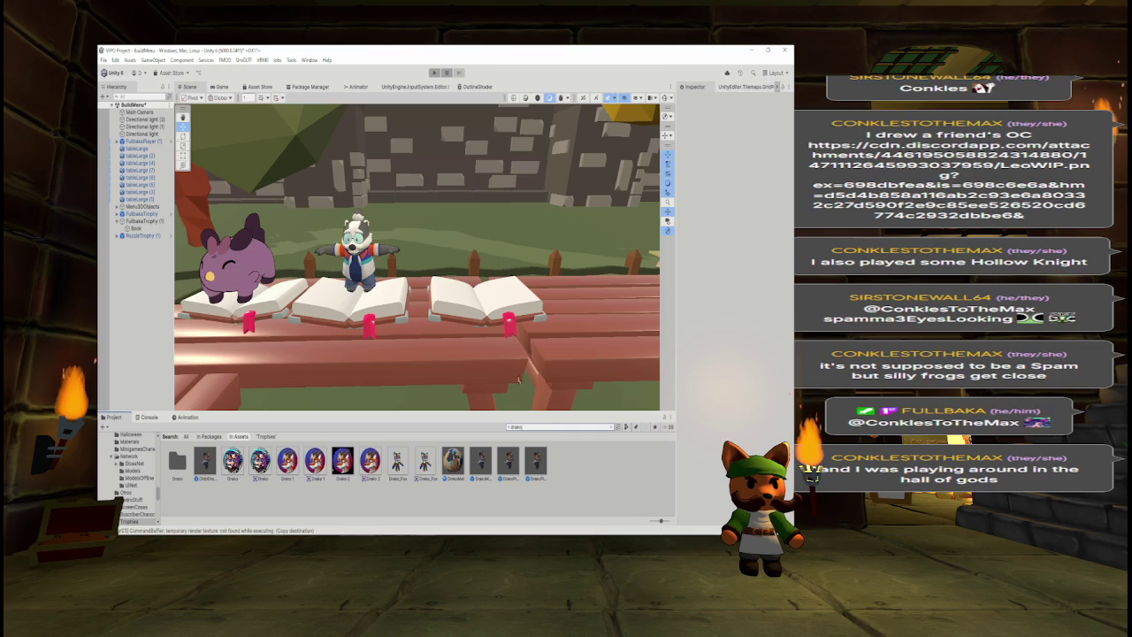
mouse_move(452, 460)
left_mouse_down()
mouse_move(474, 287)
mouse_move(475, 300)
left_mouse_up()
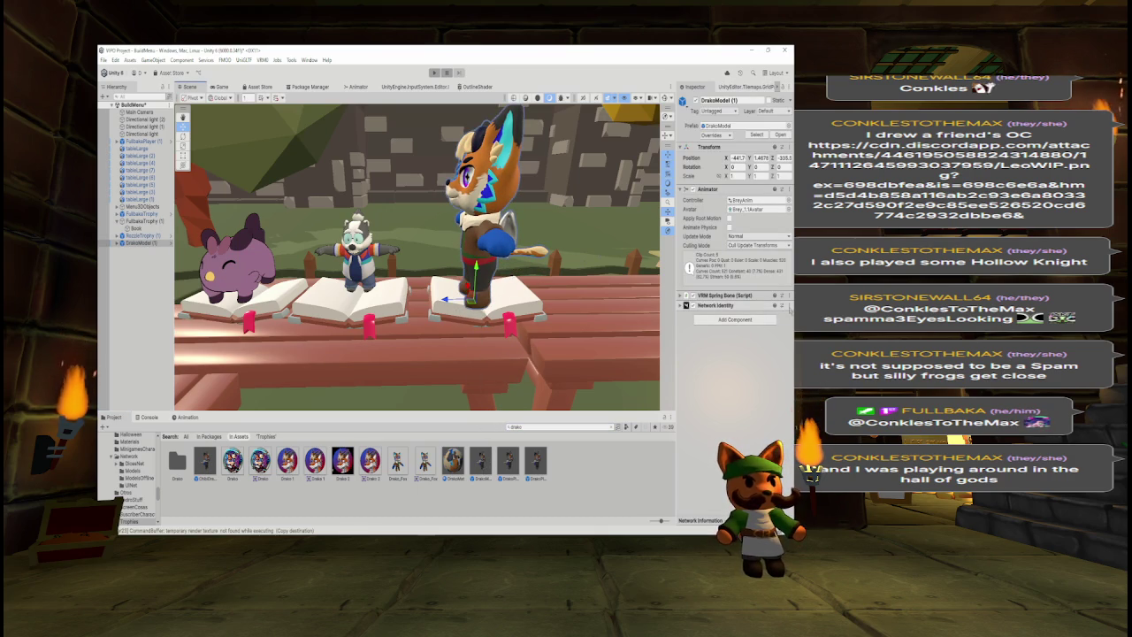
left_click(782, 305)
left_click(748, 338)
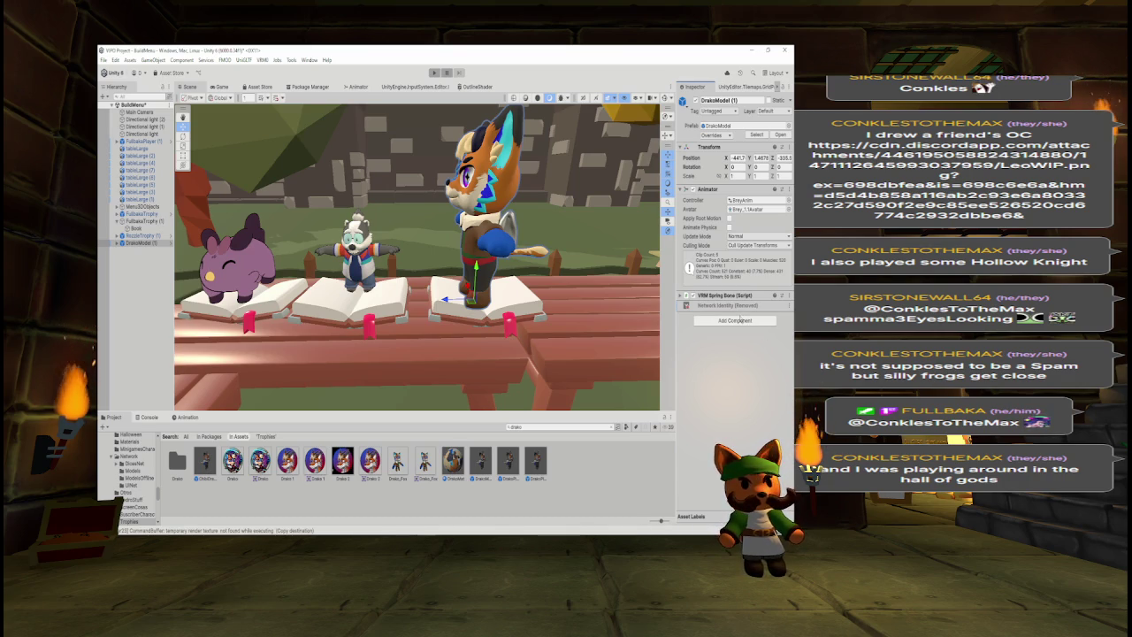
- Unpack DrakoModel completely so it is no longer linked to its prefab
right_click(129, 245)
mouse_move(164, 305)
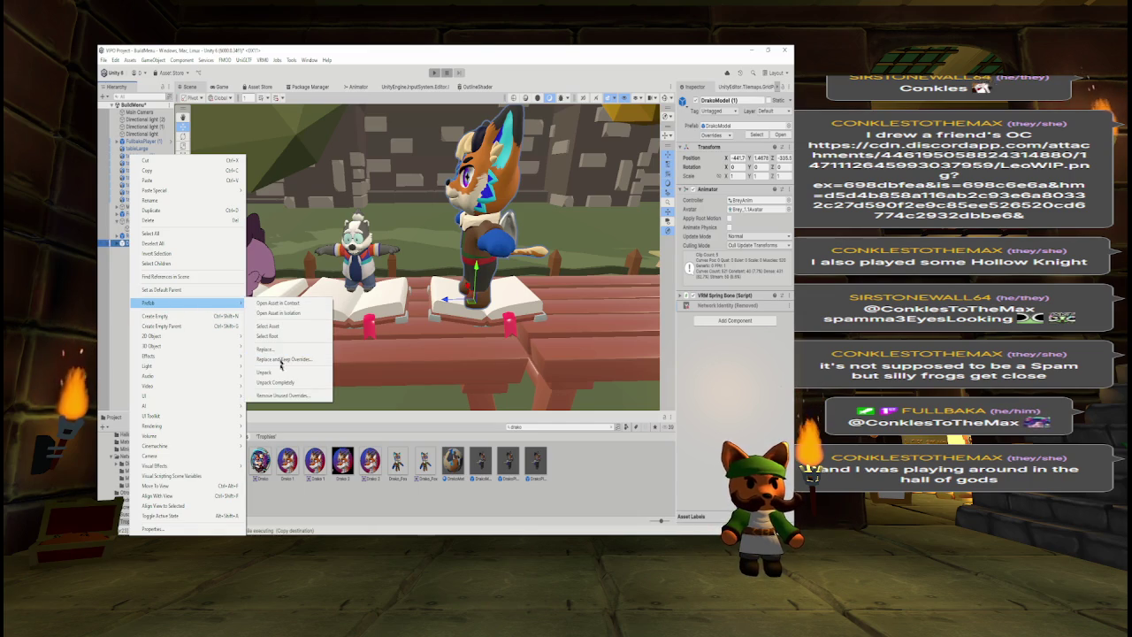
left_click(279, 382)
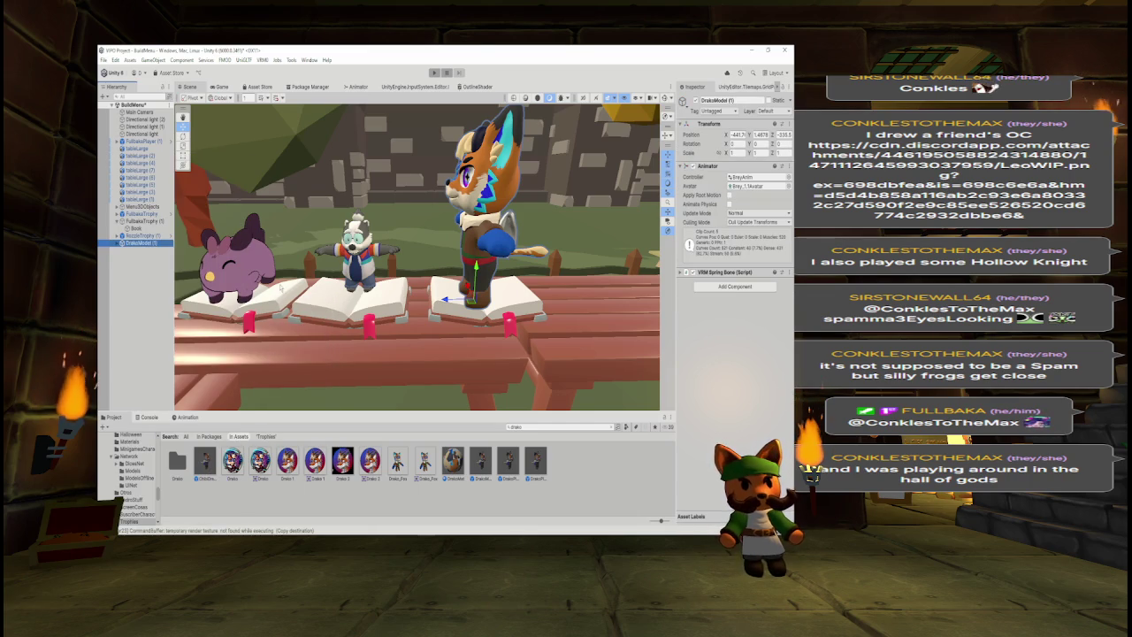
- Rotate the fox -90 on Y so it faces forward
mouse_move(371, 287)
left_mouse_down()
mouse_move(316, 286)
mouse_move(446, 263)
mouse_move(605, 273)
mouse_move(295, 306)
mouse_move(442, 263)
left_mouse_up()
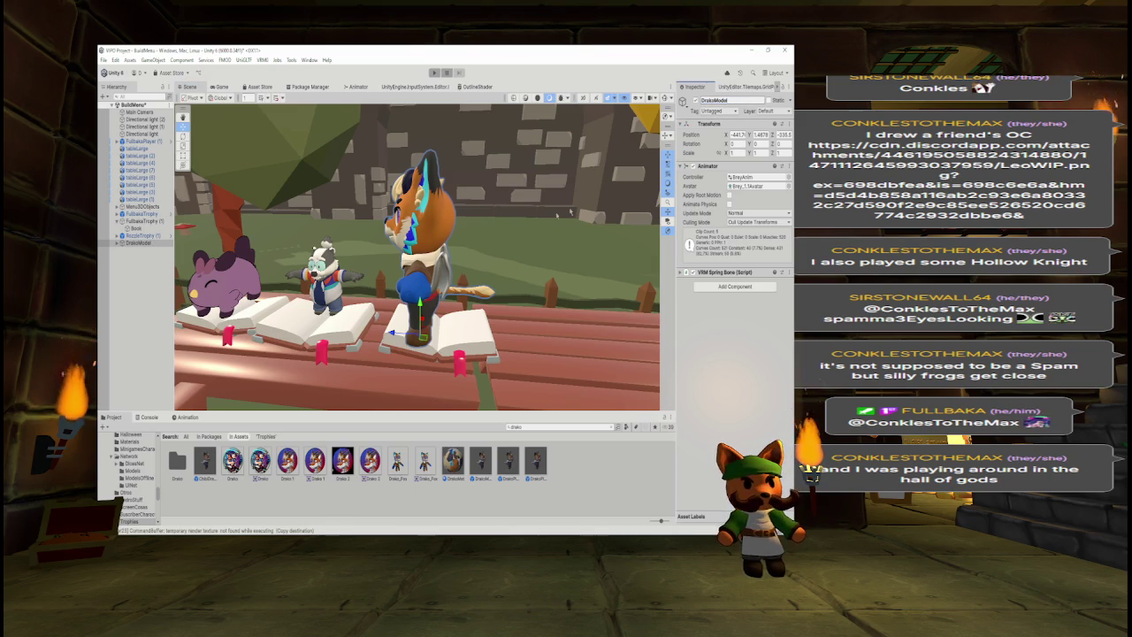
double_click(757, 144)
type("-90")
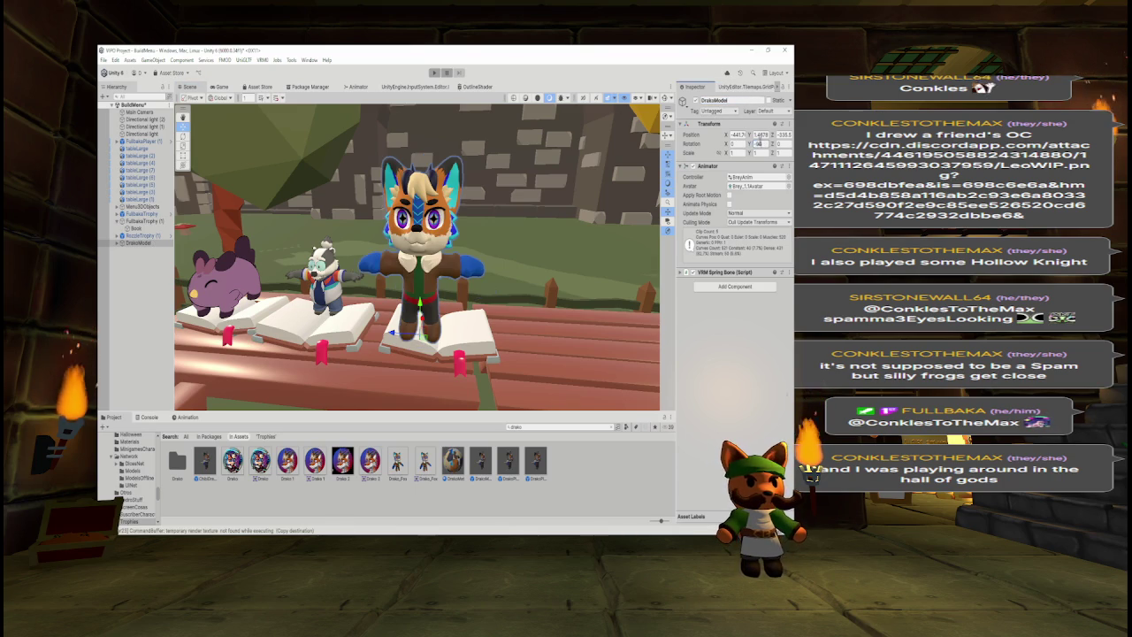
key("Return")
- Scale the fox to 0.5 on X, Y and Z and lower it onto its open book
double_click(738, 153)
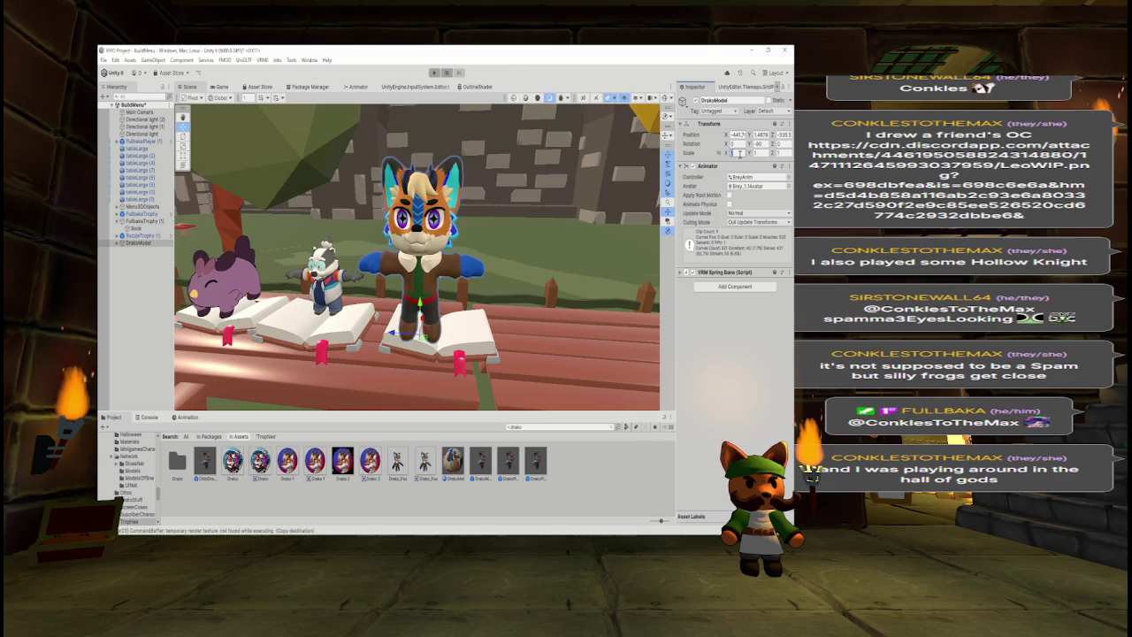
type("0.5")
key("Tab")
type("0.5")
key("Tab")
type("0.5")
key("Return")
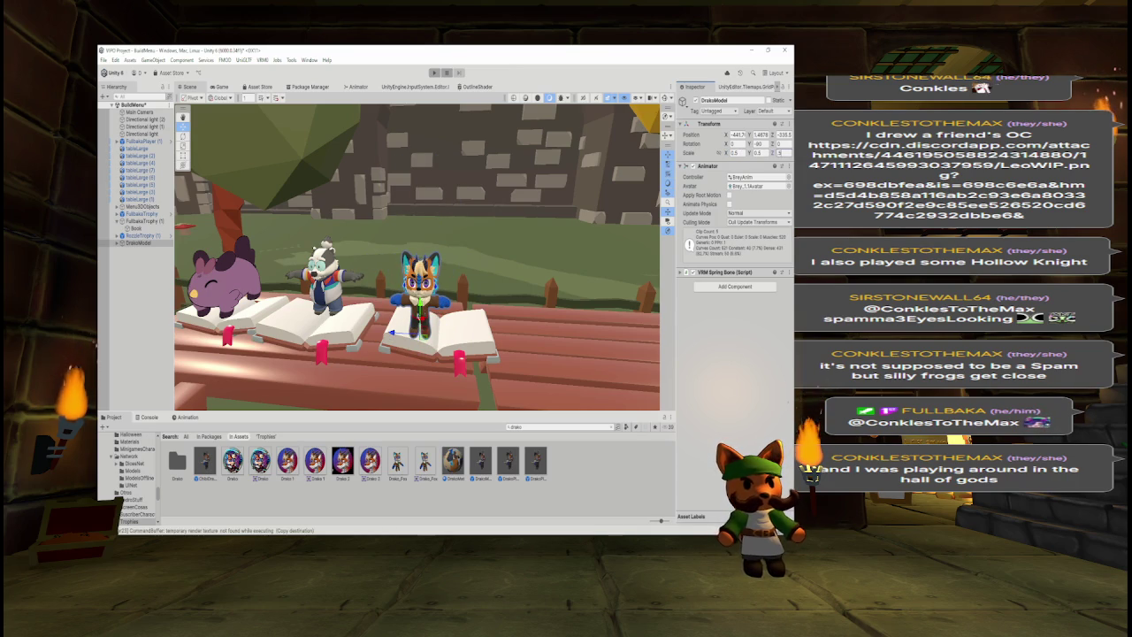
mouse_move(417, 334)
left_mouse_down()
mouse_move(446, 334)
mouse_move(513, 296)
mouse_move(448, 308)
left_mouse_up()
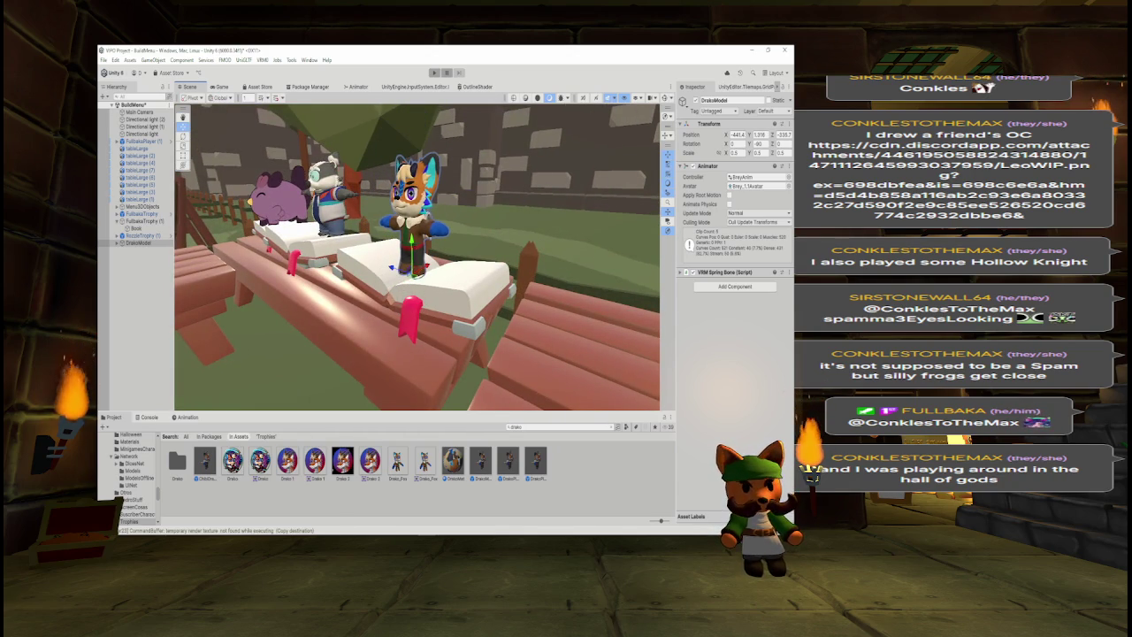
left_click_drag(528, 236, 532, 237)
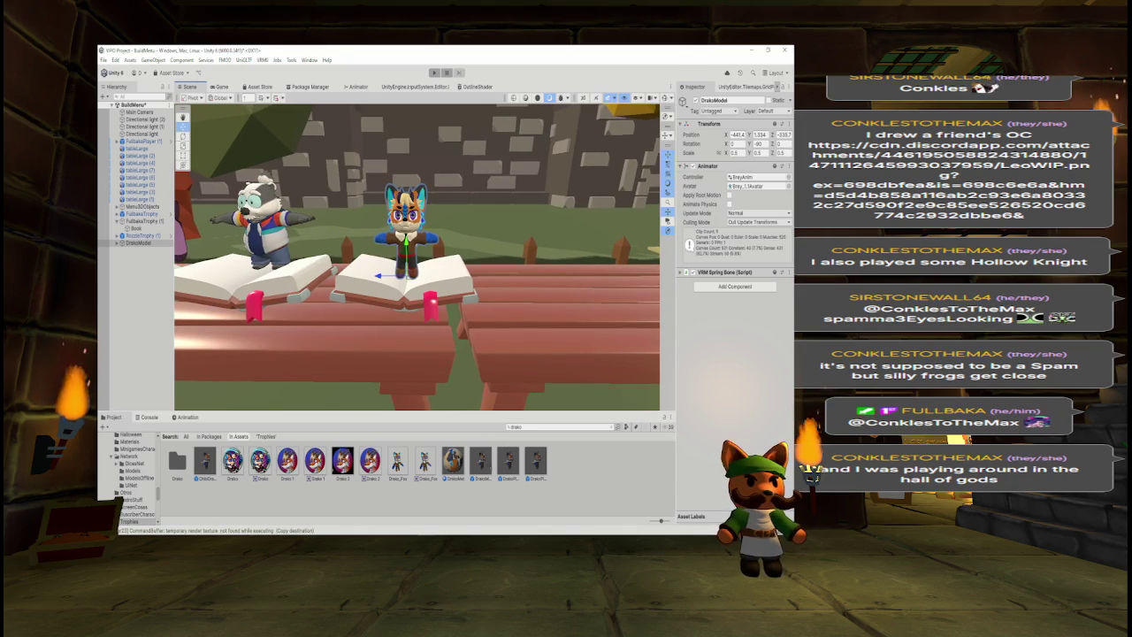
- Duplicate the BreyAnim controller, rename the copy Brey_Static, and open it in the Animator
left_click(754, 177)
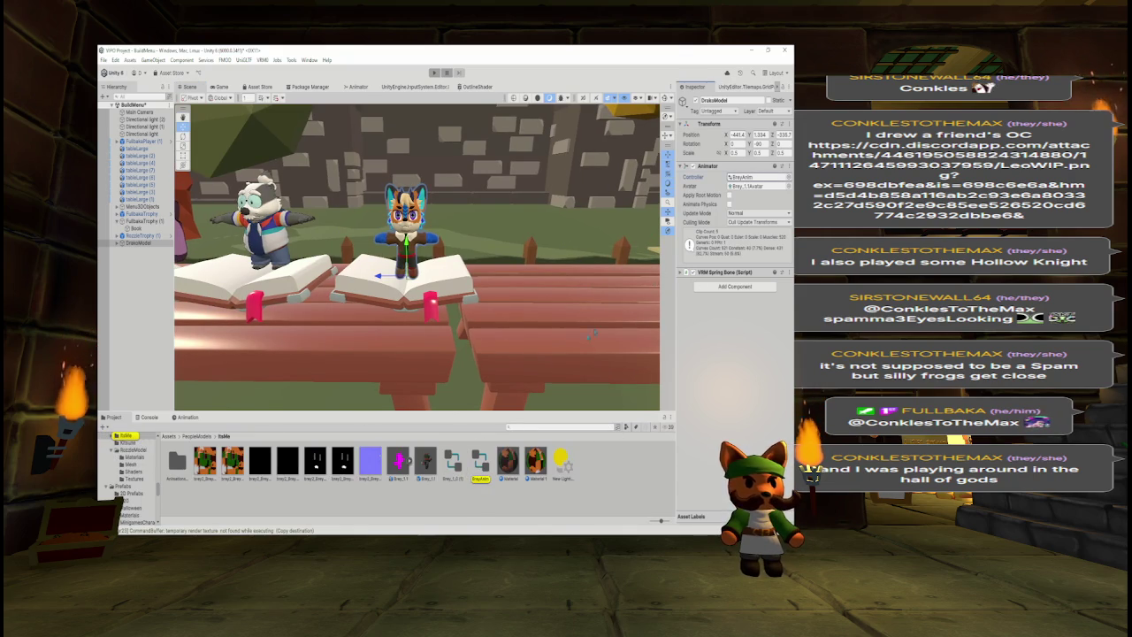
left_click(481, 461)
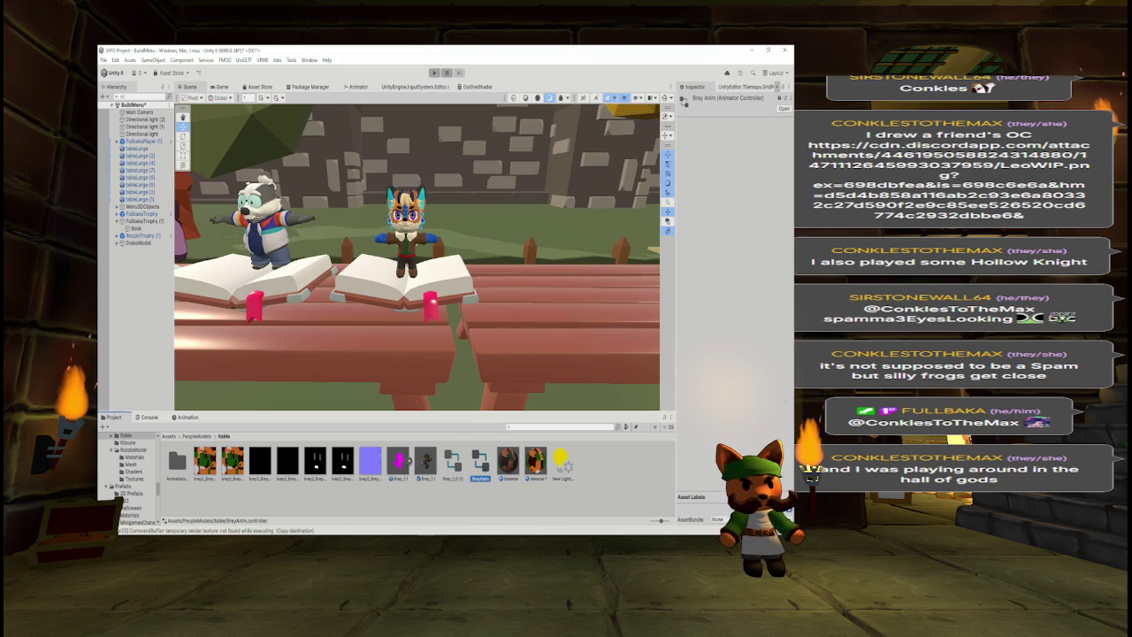
key("ctrl+d")
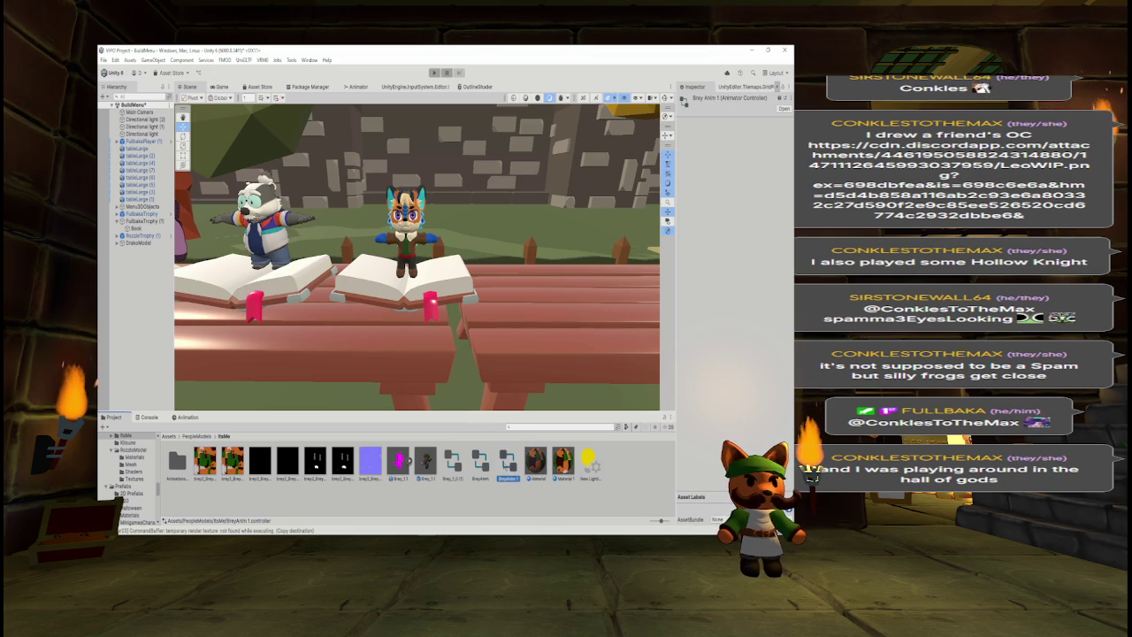
right_click(508, 462)
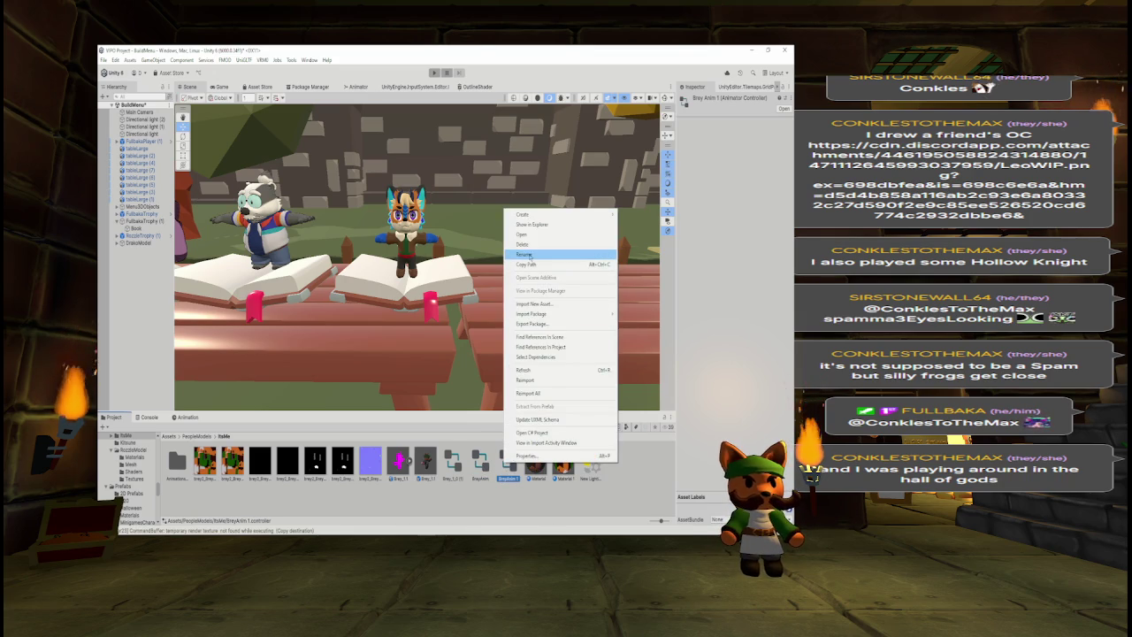
left_click(527, 255)
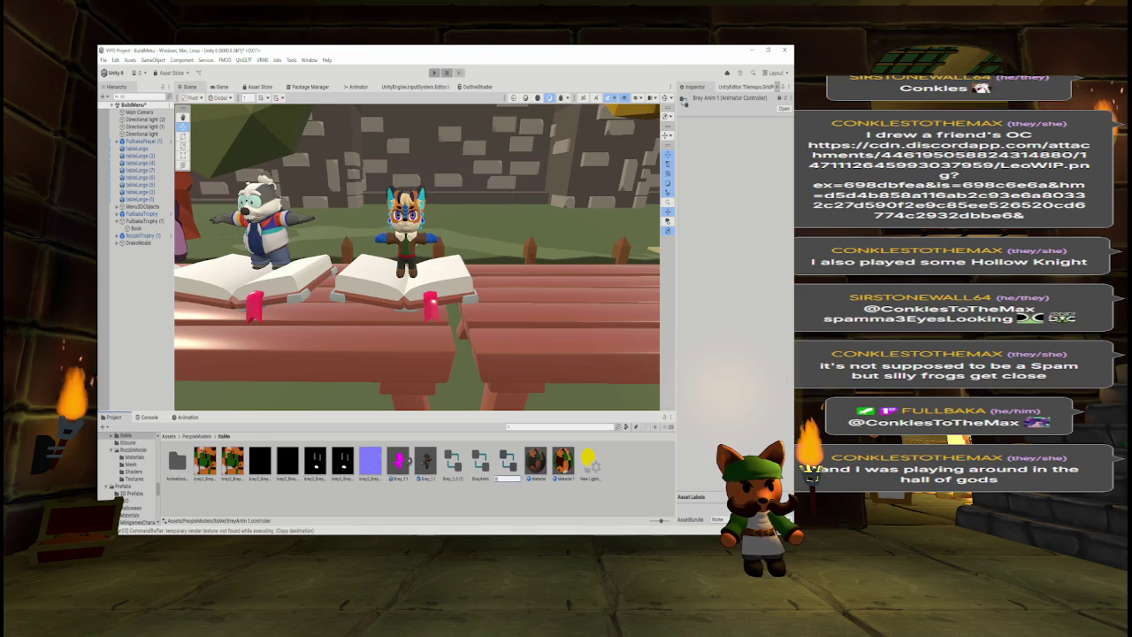
type("_Static")
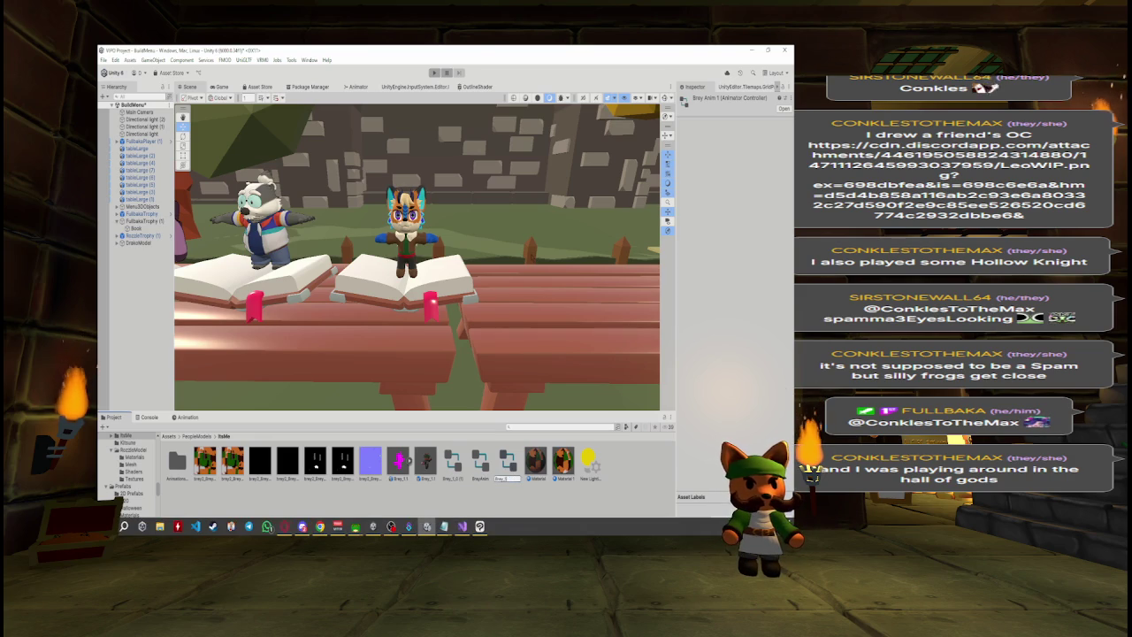
key("Return")
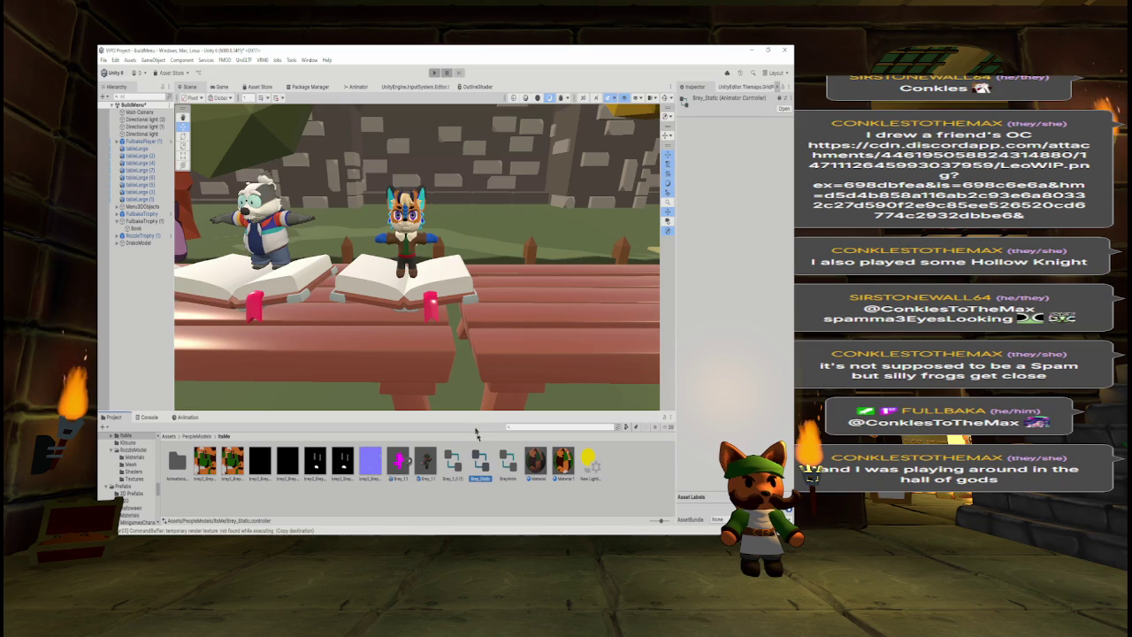
double_click(481, 462)
- Duplicate the Idle state's IdleBrey clip as StaticBrey and open it in the Animation window
left_click(384, 187)
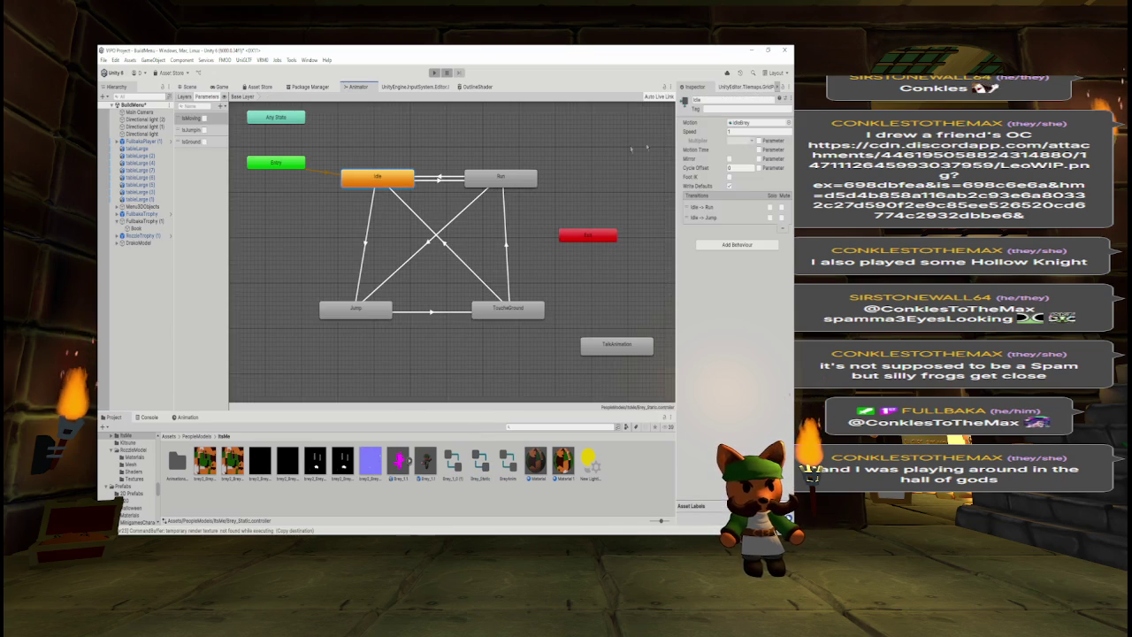
left_click(743, 123)
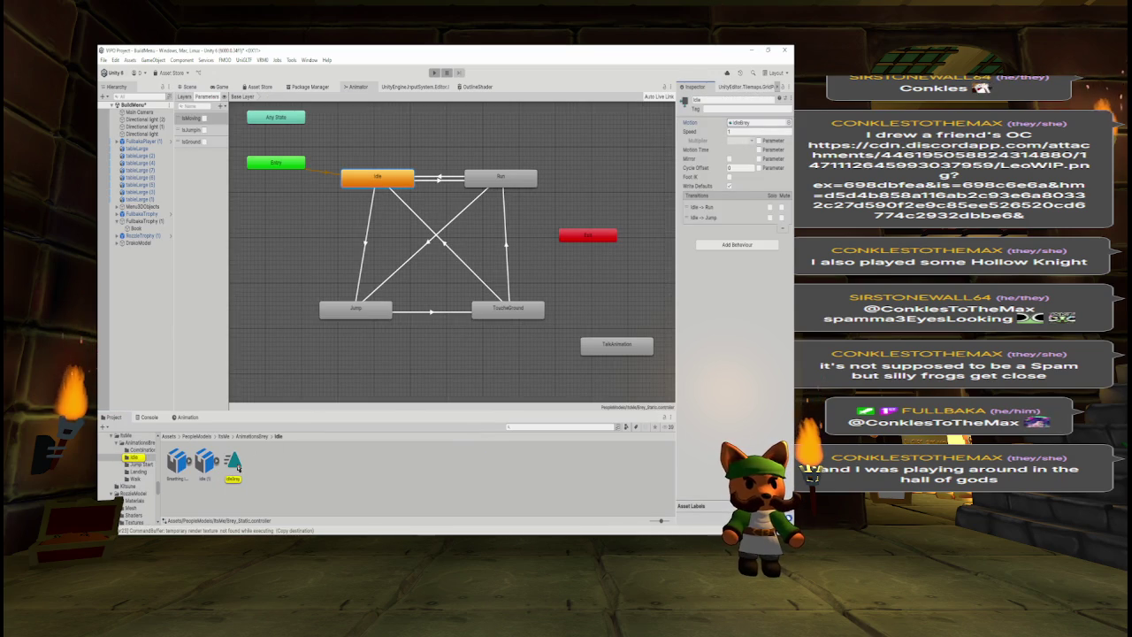
left_click(234, 466)
key("ctrl+d")
right_click(261, 467)
left_click(307, 262)
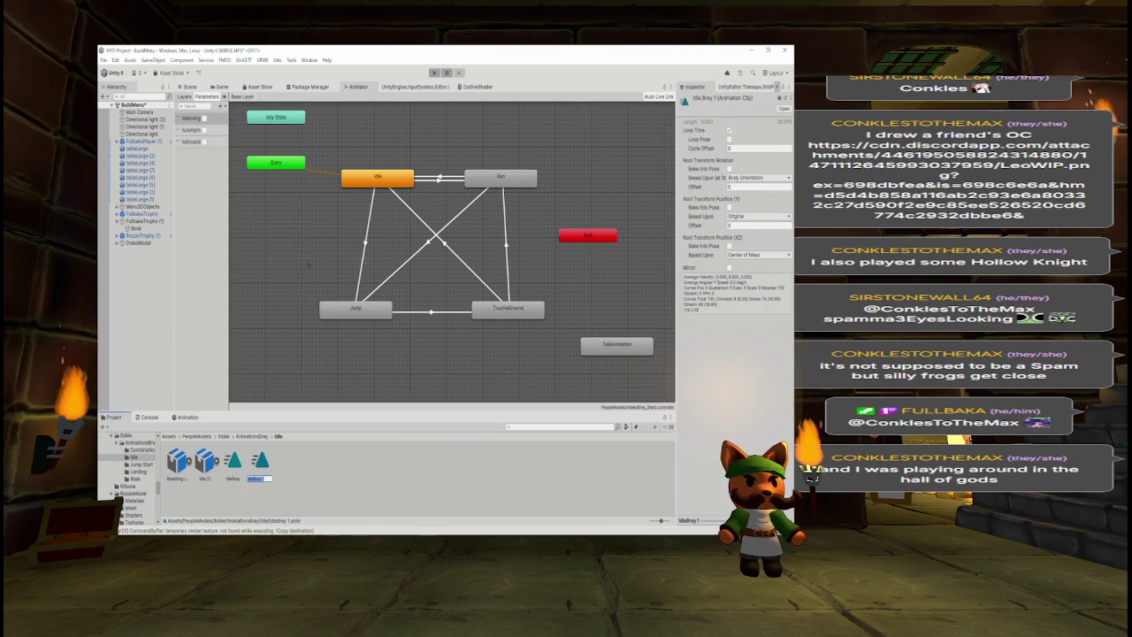
type("JumpBrey")
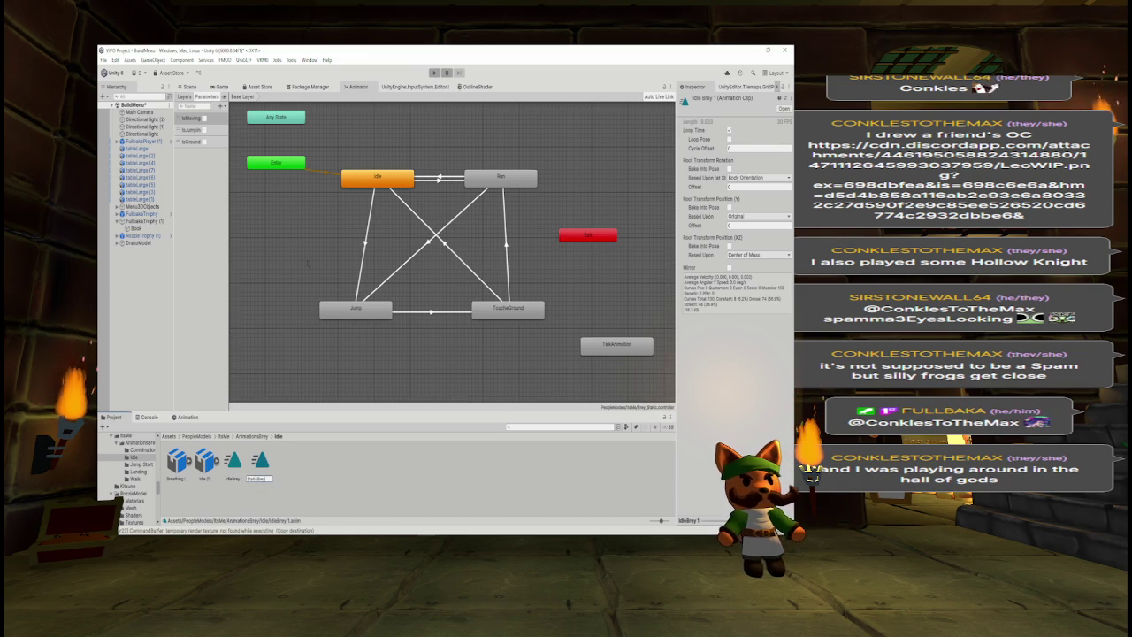
key("Return")
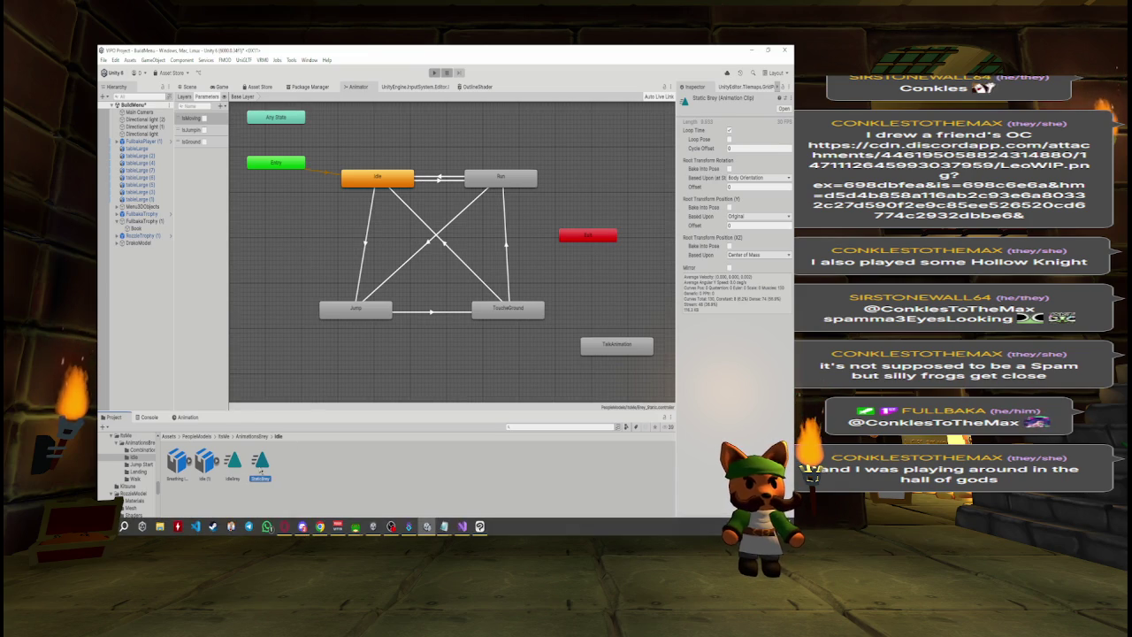
double_click(260, 463)
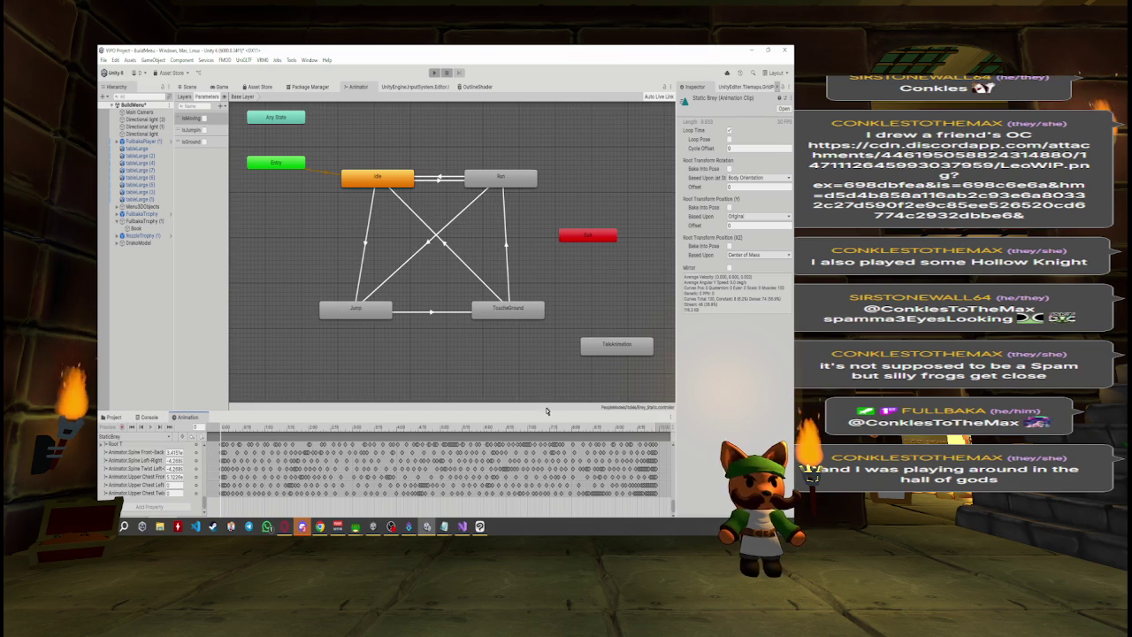
- Delete all StaticBrey keyframes after frame 0 in the upper and lower dopesheet rows
mouse_move(547, 409)
left_mouse_down()
mouse_move(535, 168)
mouse_move(531, 184)
left_mouse_up()
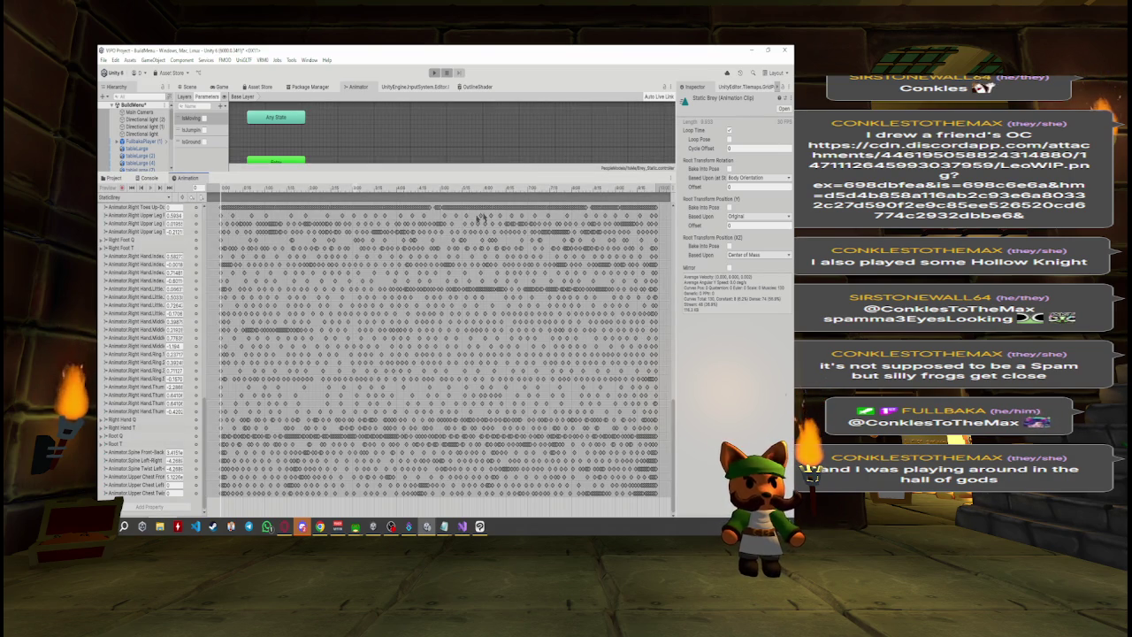
mouse_move(660, 205)
left_mouse_down()
mouse_move(388, 440)
mouse_move(271, 497)
mouse_move(246, 494)
mouse_move(223, 364)
mouse_move(236, 363)
left_mouse_up()
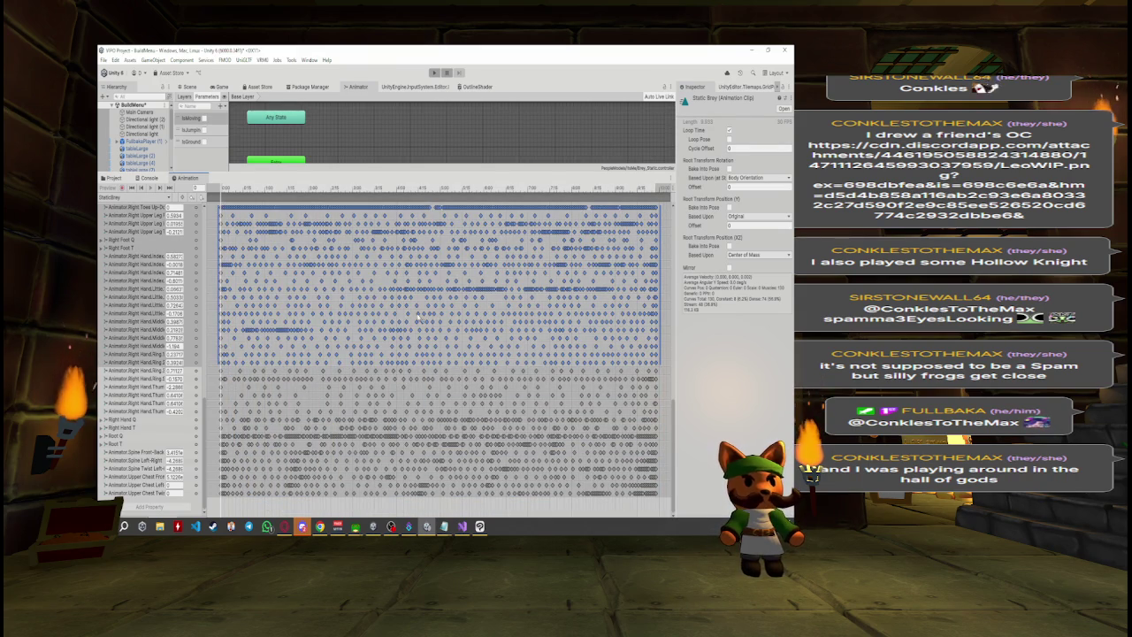
key("Delete")
mouse_move(669, 344)
left_mouse_down()
mouse_move(643, 394)
mouse_move(403, 514)
mouse_move(221, 515)
left_mouse_up()
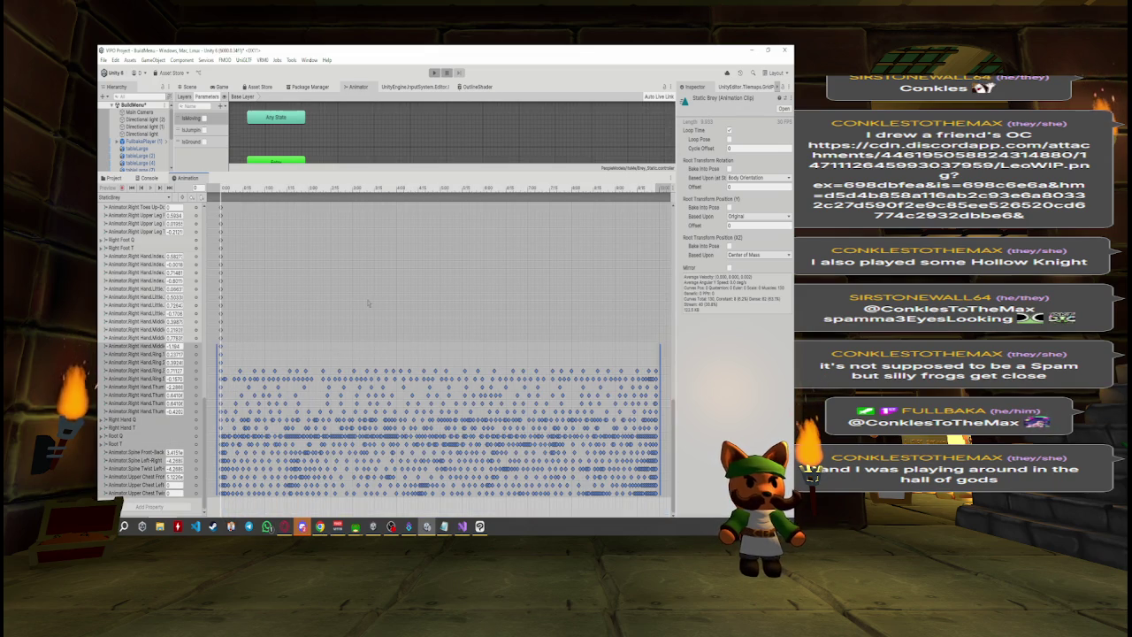
left_click(380, 308)
mouse_move(659, 352)
left_mouse_down()
mouse_move(221, 492)
mouse_move(223, 506)
left_mouse_up()
key("Delete")
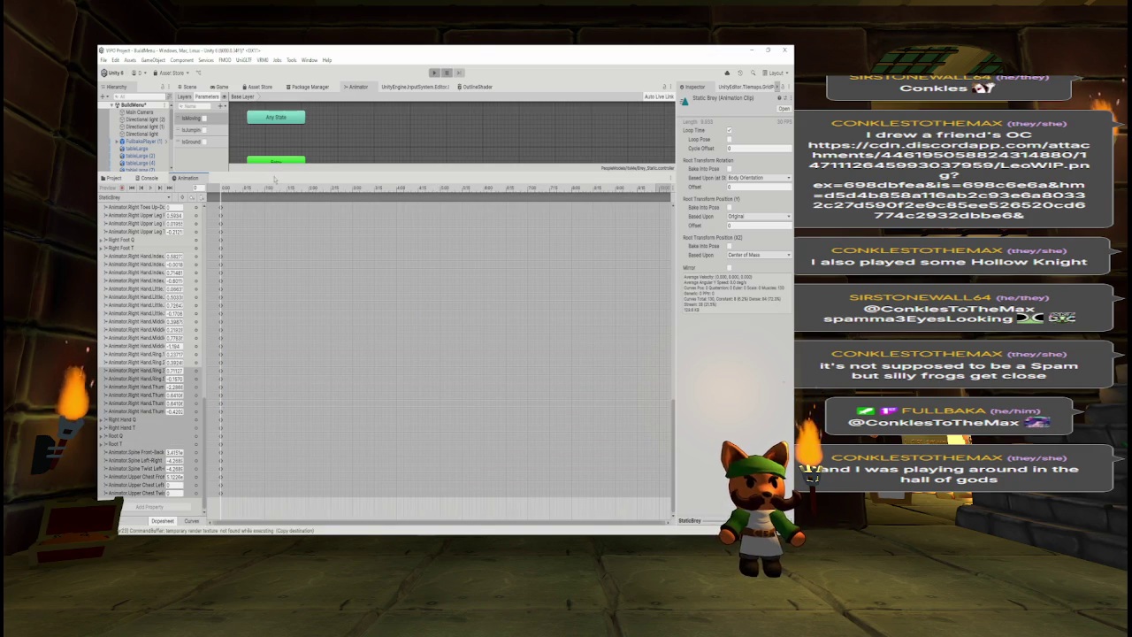
left_click_drag(275, 173, 282, 434)
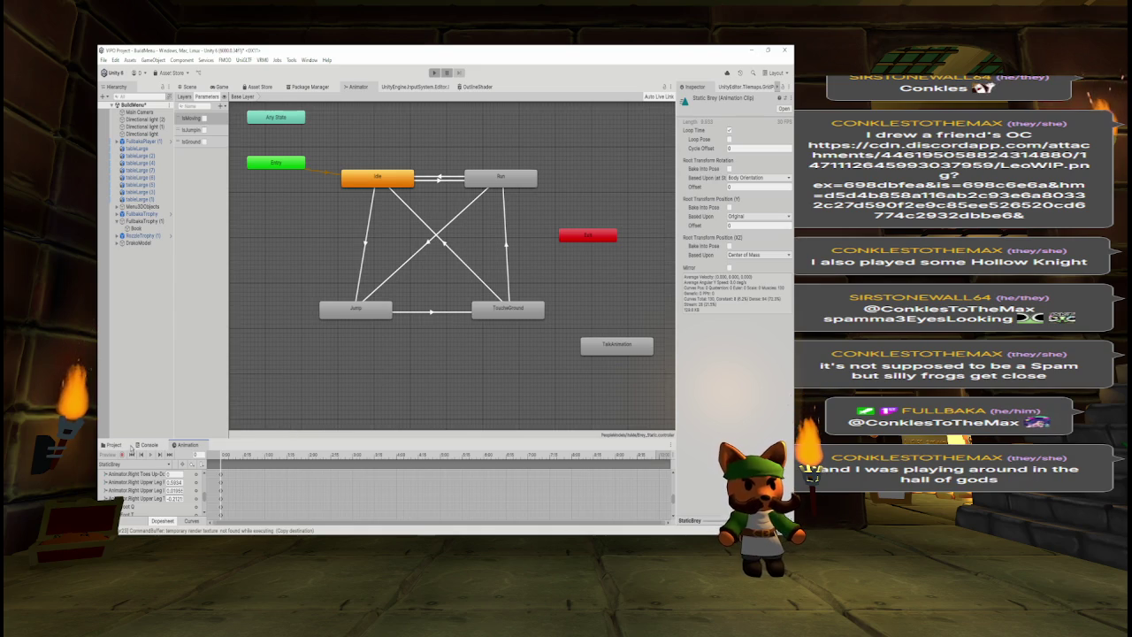
- Open the Brey_Static animator controller from the Project assets
left_click(113, 445)
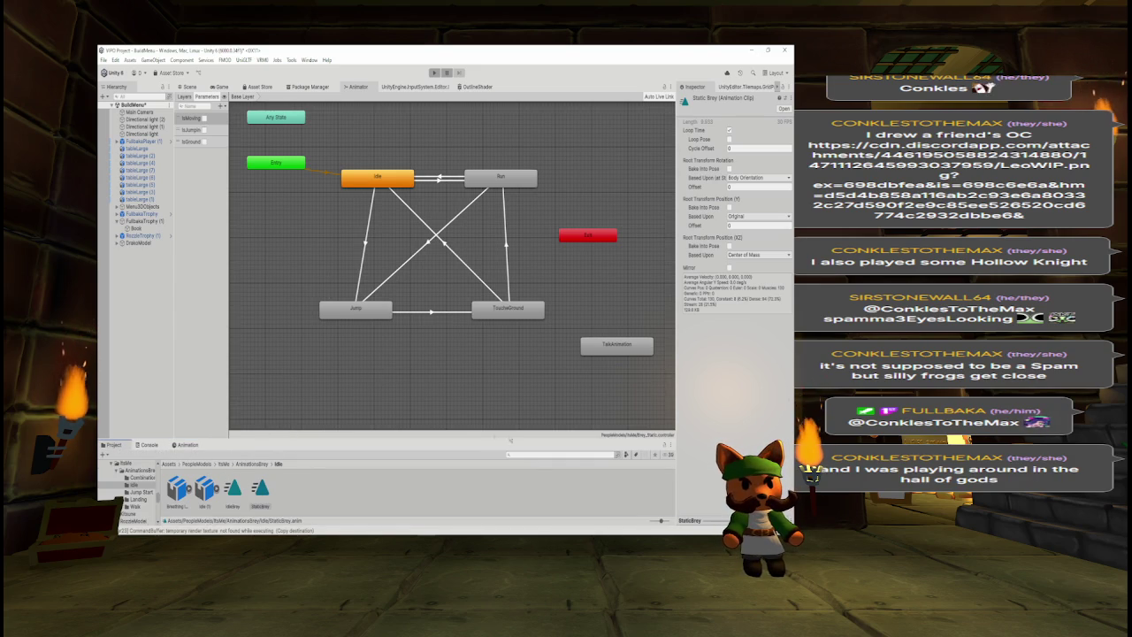
type("Brey")
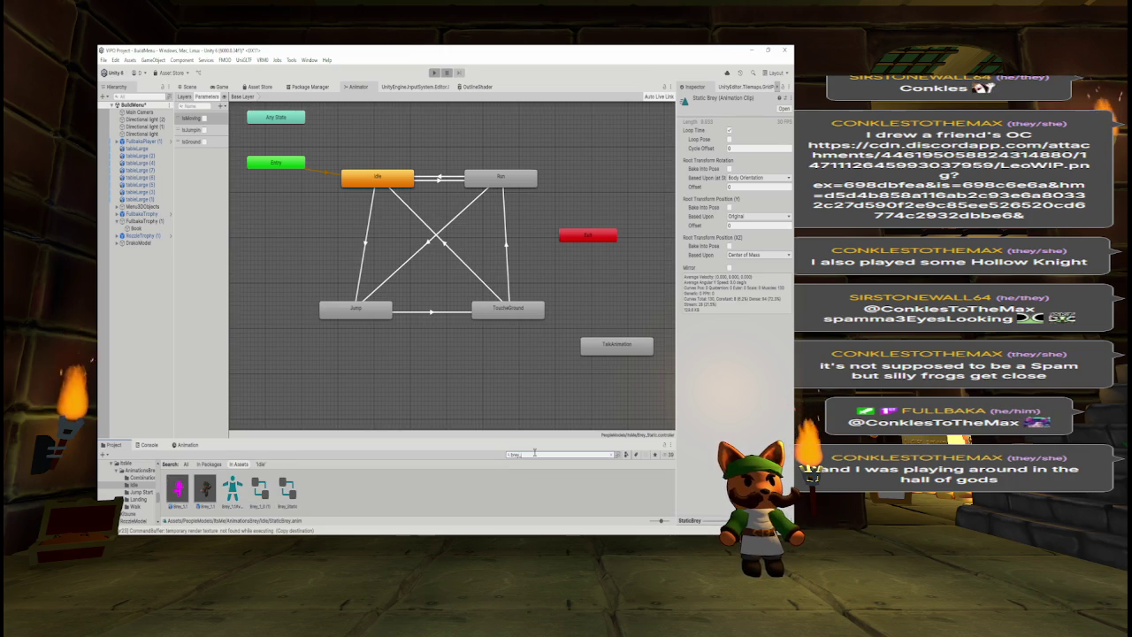
left_click(287, 491)
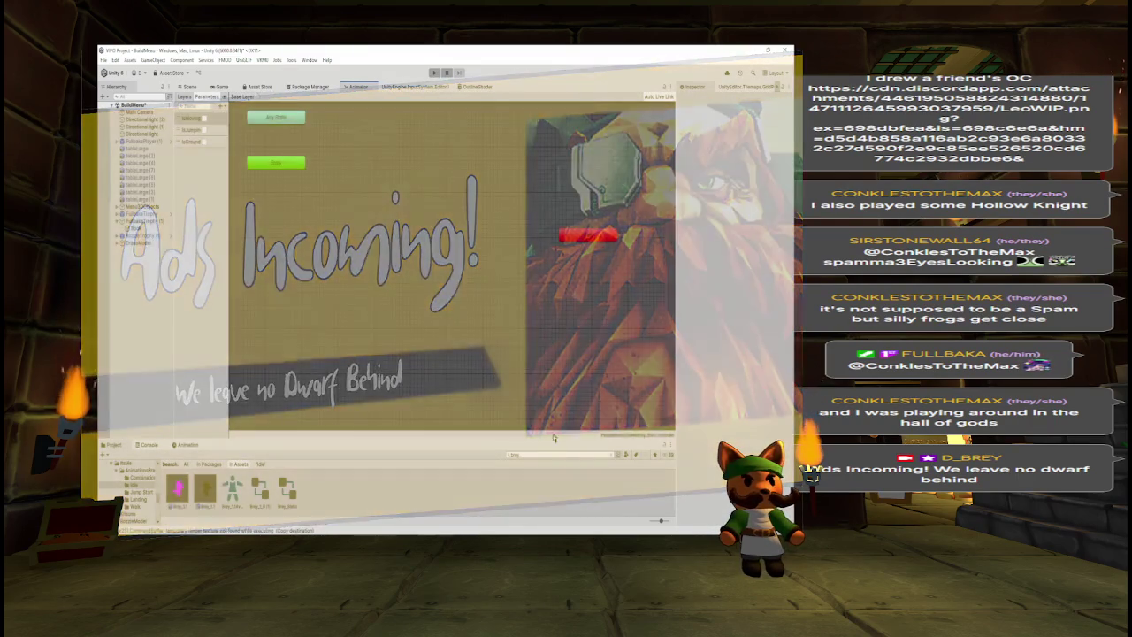
- Add the StaticBrey clip as Brey_Static's default state, then select DrakoModel in the Scene
key("BackSpace")
key("BackSpace")
key("BackSpace")
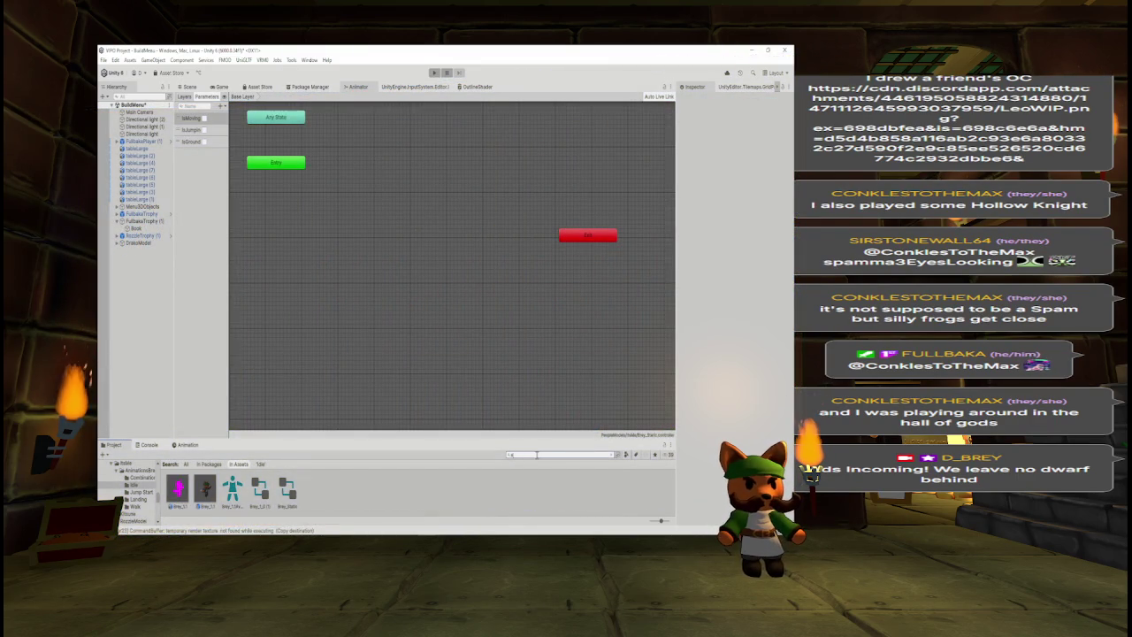
type("static")
mouse_move(260, 491)
left_mouse_down()
mouse_move(345, 274)
mouse_move(370, 175)
left_mouse_up()
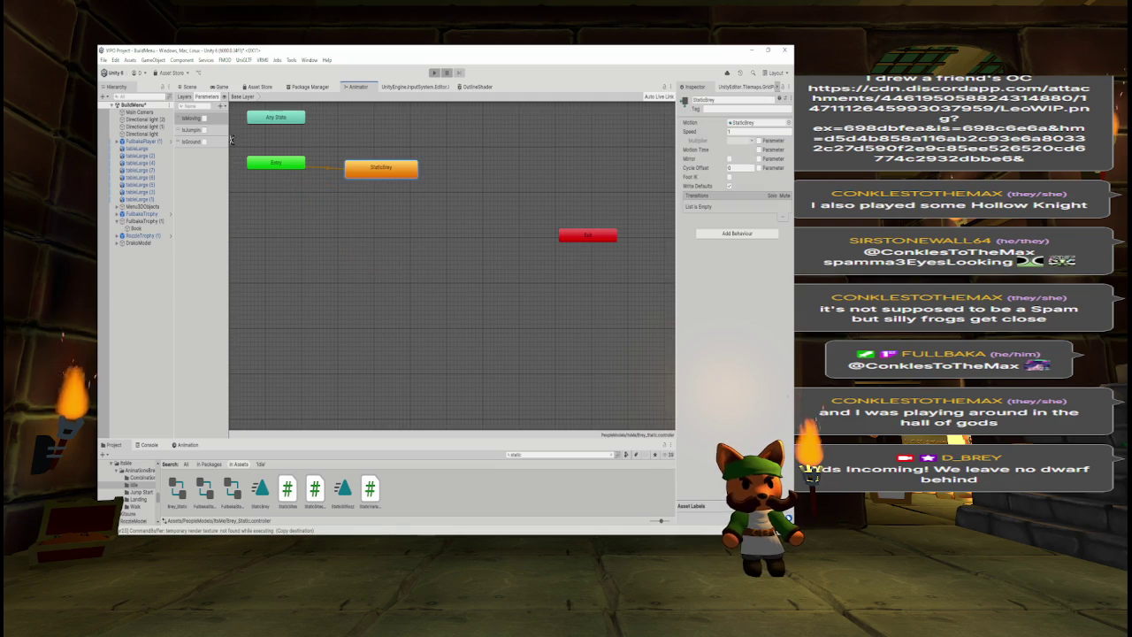
left_click(189, 86)
left_click(137, 242)
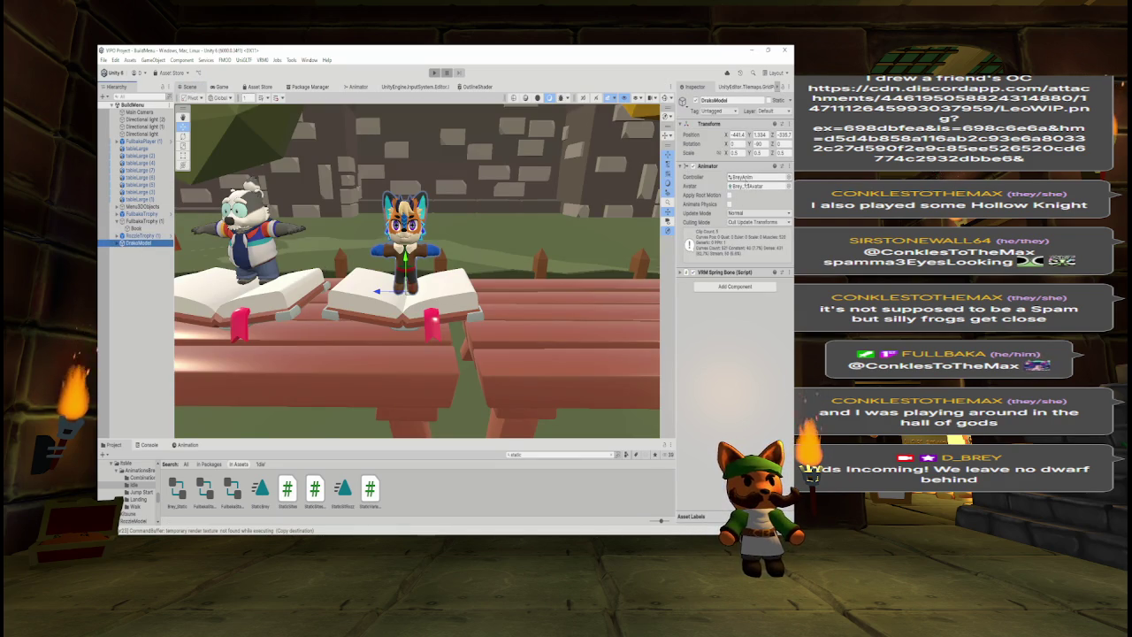
- Assign the Brey_Static controller to DrakoModel's Animator and run the game in play mode
left_click(525, 453)
type("brey_stats")
mouse_move(193, 502)
left_mouse_down()
mouse_move(195, 82)
mouse_move(750, 182)
left_mouse_up()
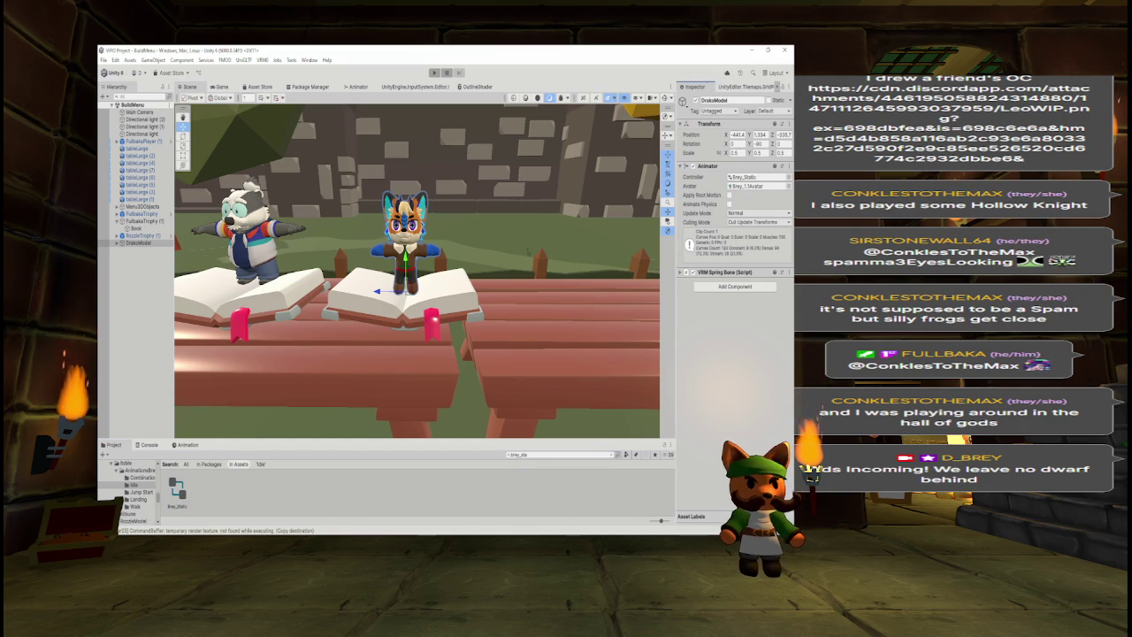
mouse_move(524, 248)
left_mouse_down()
mouse_move(358, 262)
mouse_move(526, 235)
mouse_move(496, 217)
left_mouse_up()
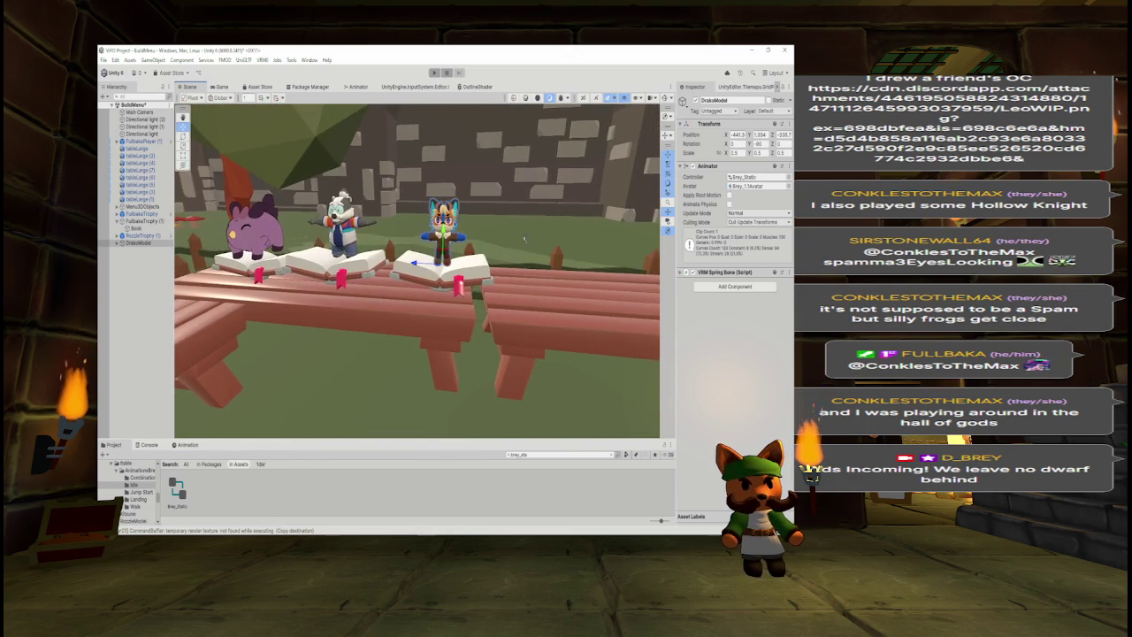
left_click(434, 73)
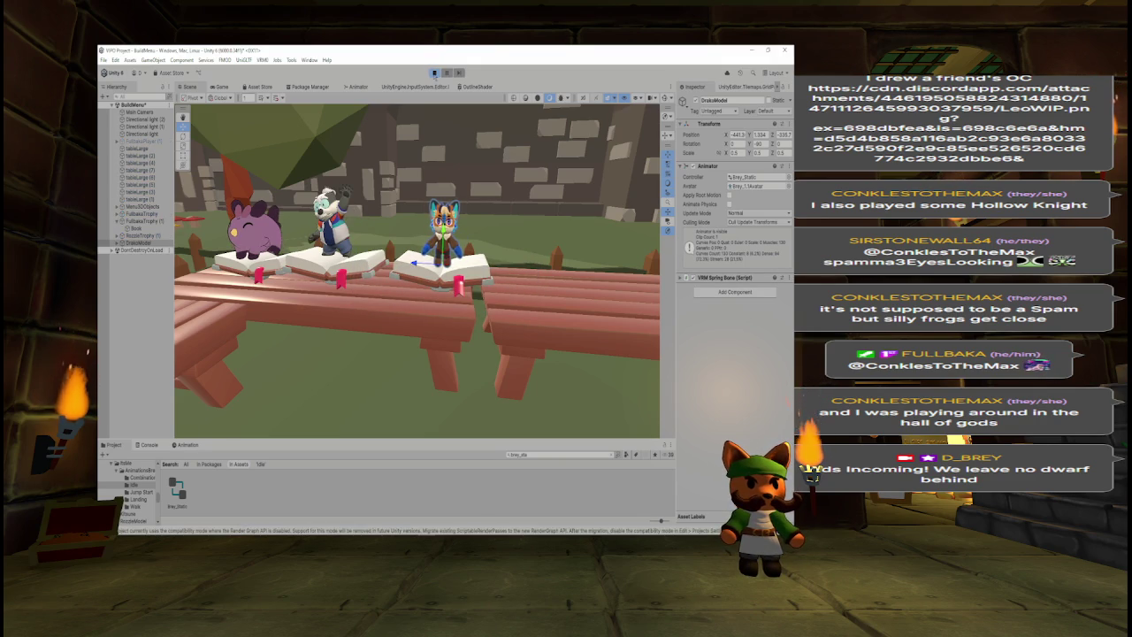
- Stop play mode and open the StaticBrey clip in the Animation window
left_click(434, 74)
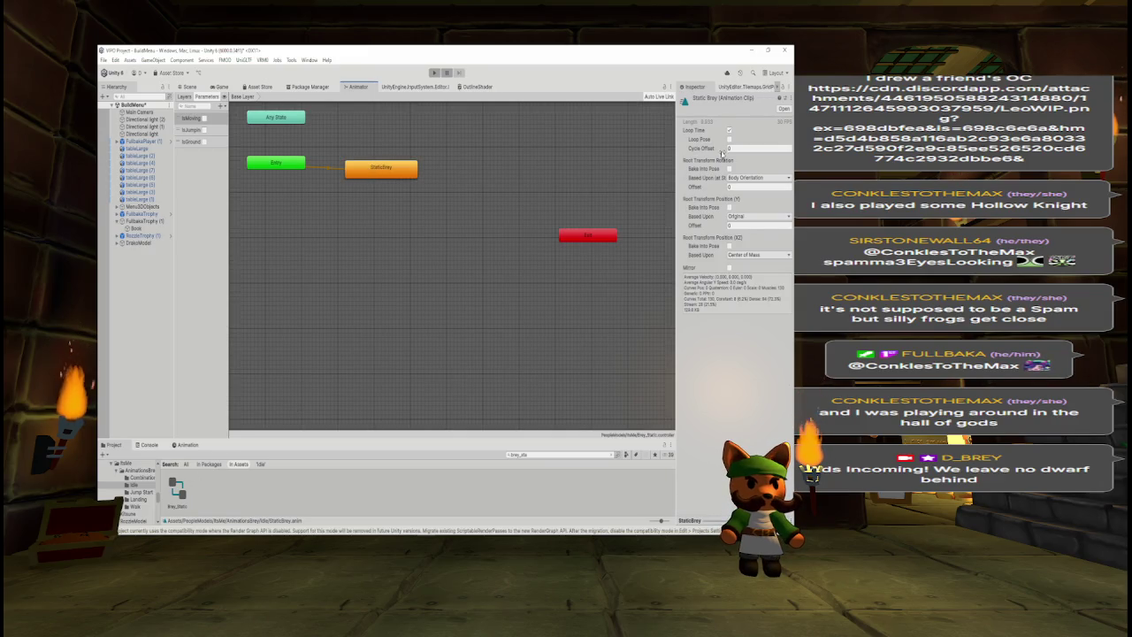
left_click(407, 171)
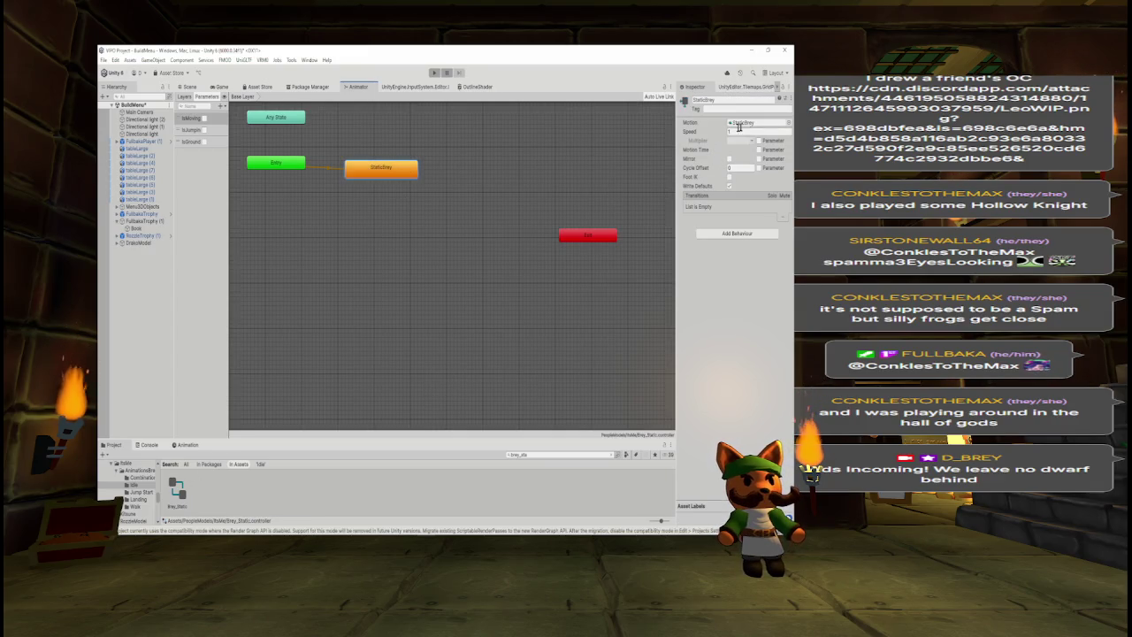
left_click(747, 122)
left_click(261, 498)
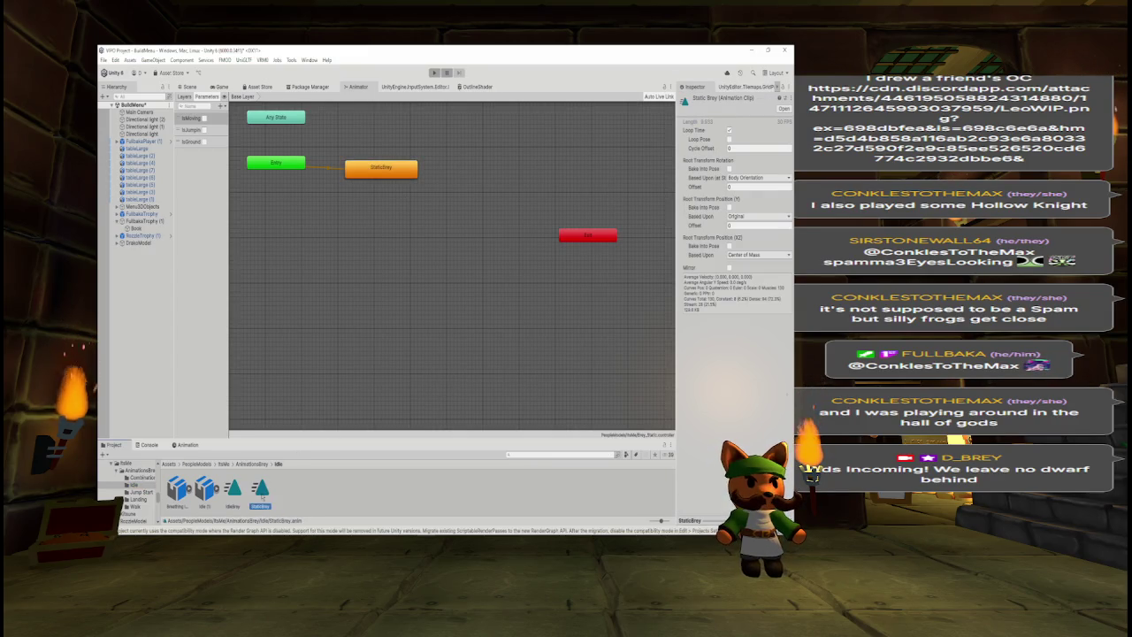
left_click(186, 444)
- Enlarge the timeline and delete the first batch of keyframes after frame 0
mouse_move(277, 435)
left_mouse_down()
mouse_move(316, 217)
mouse_move(354, 124)
mouse_move(389, 104)
left_mouse_up()
left_click_drag(674, 373, 674, 280)
scroll(656, 405, "up", 3)
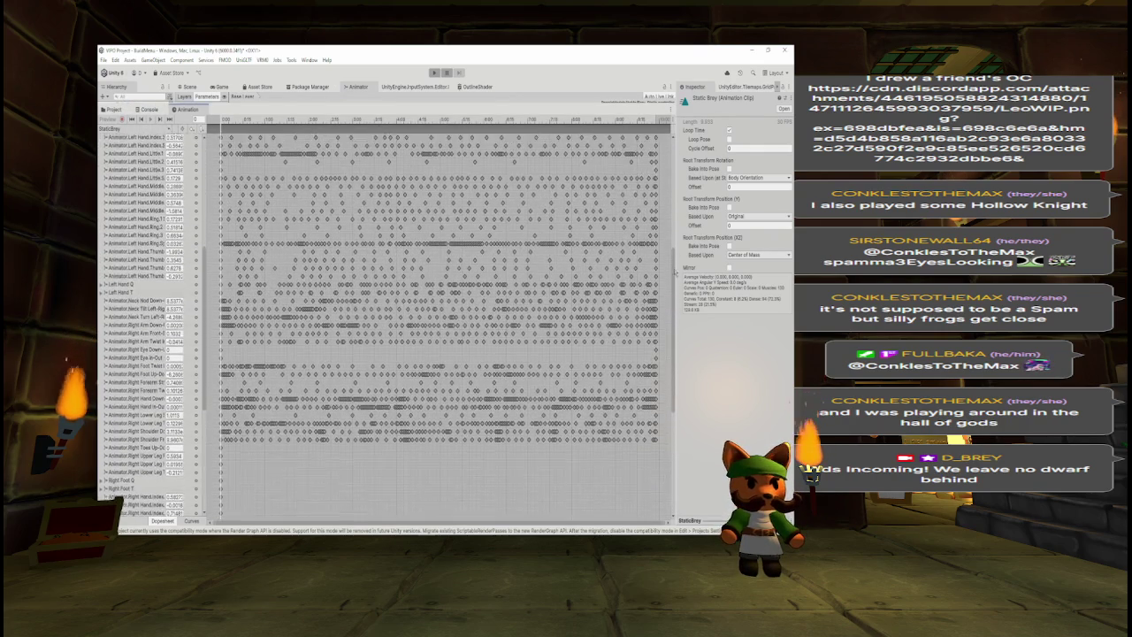
mouse_move(666, 477)
left_mouse_down()
mouse_move(268, 287)
mouse_move(236, 262)
mouse_move(225, 138)
left_mouse_up()
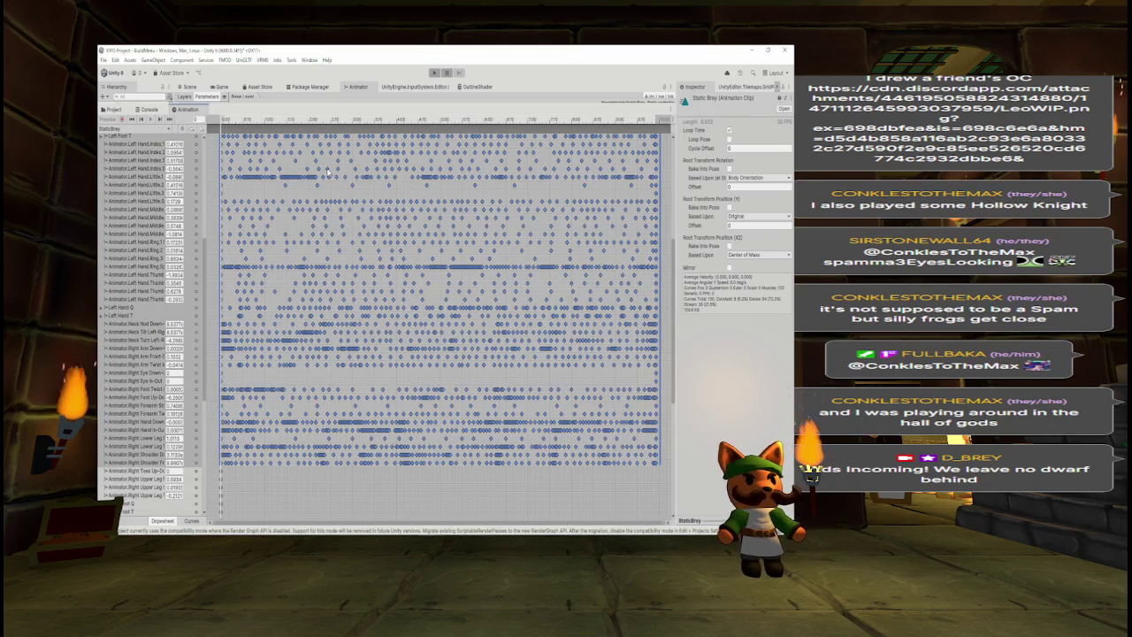
key("Delete")
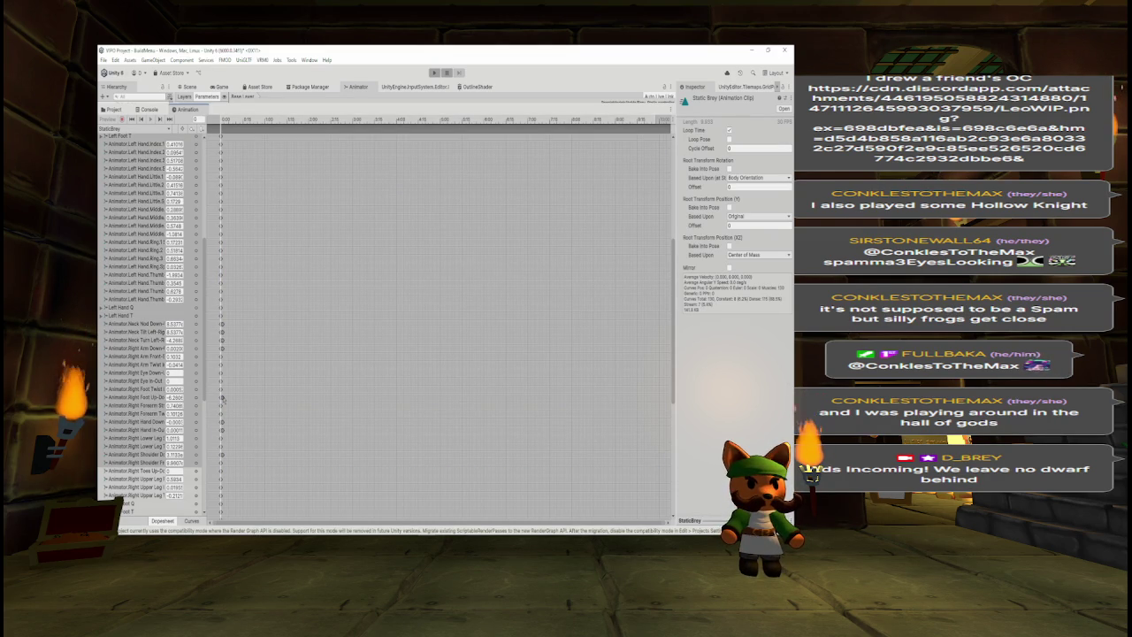
- Delete the remaining later keyframes, including Right Foot Up-Down, and restore the panel size
left_click(222, 398)
mouse_move(242, 290)
left_mouse_down()
mouse_move(225, 372)
mouse_move(227, 462)
left_mouse_up()
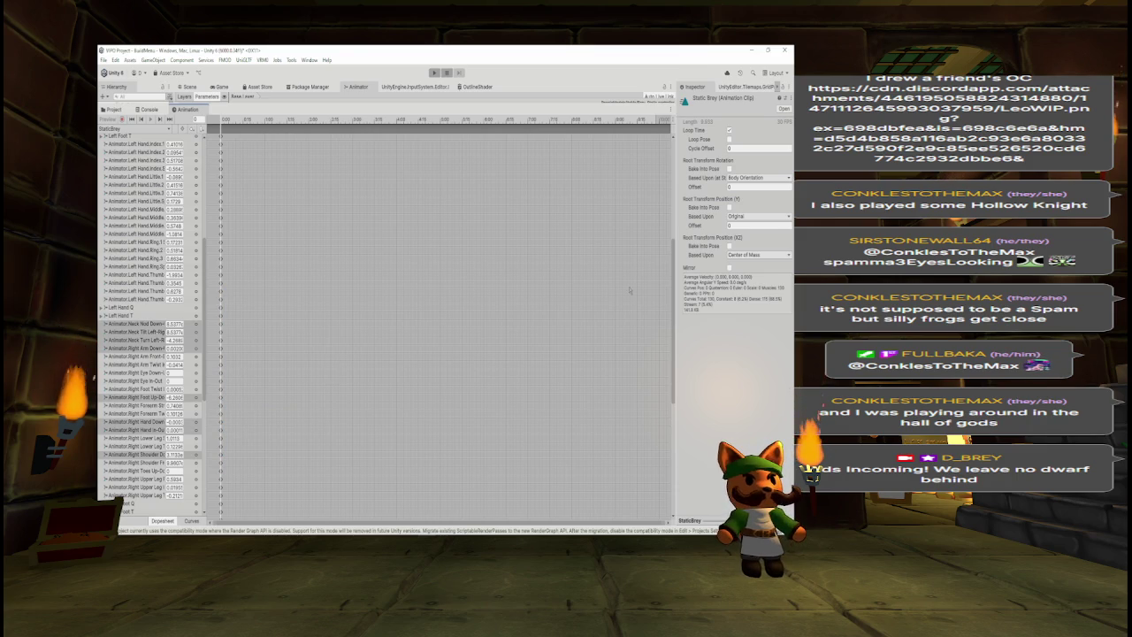
left_click_drag(673, 303, 681, 200)
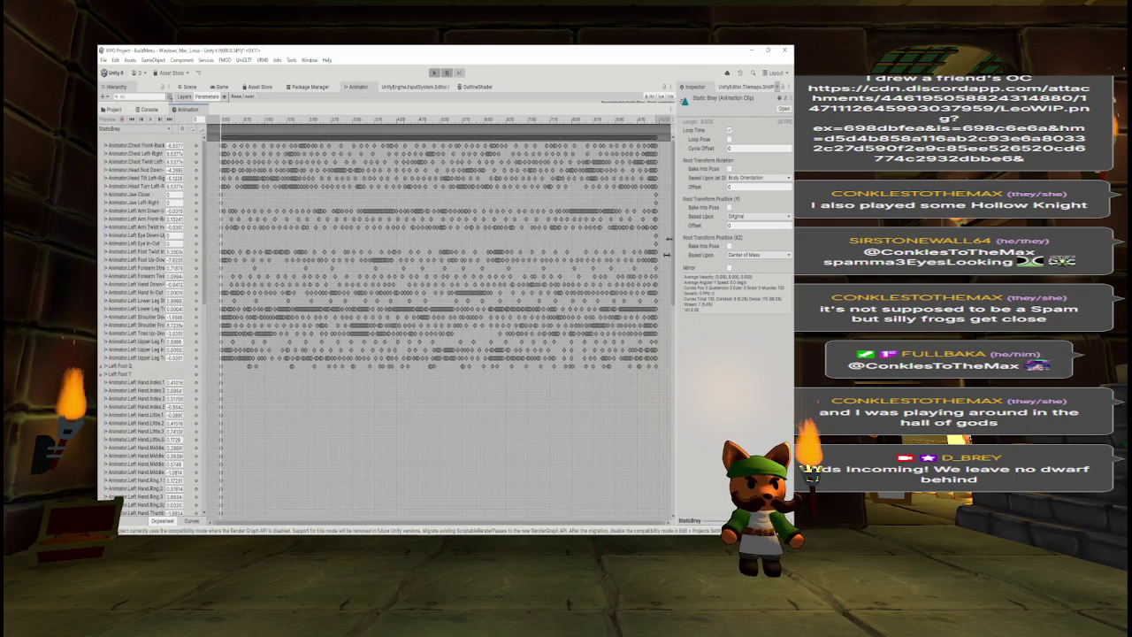
mouse_move(662, 389)
left_mouse_down()
mouse_move(482, 270)
mouse_move(223, 133)
left_mouse_up()
key("Delete")
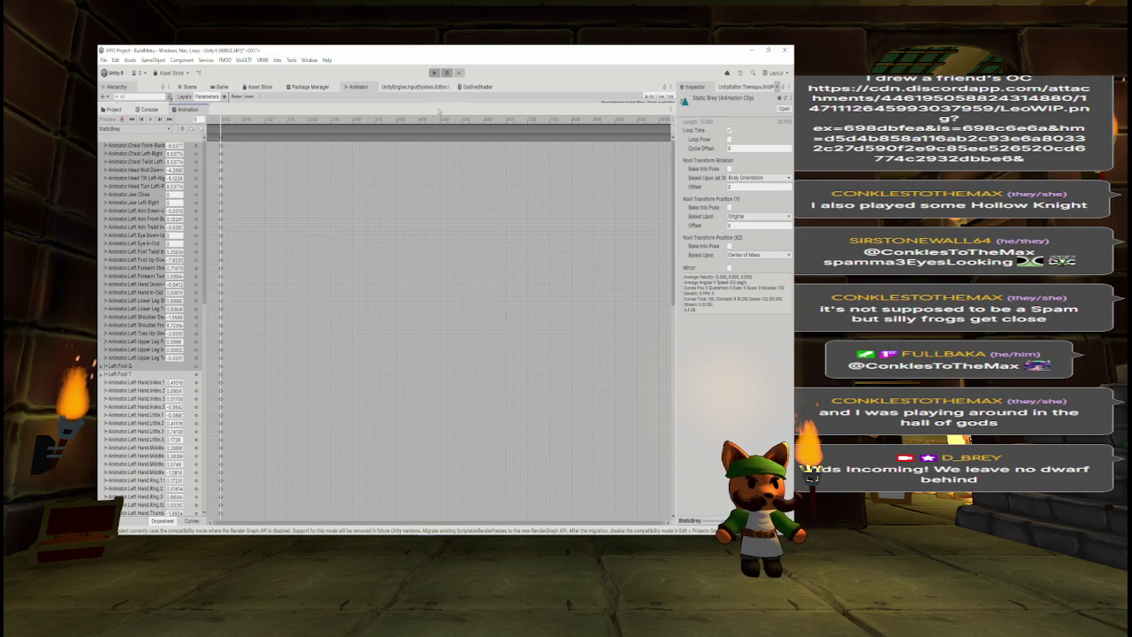
left_click_drag(579, 104, 576, 435)
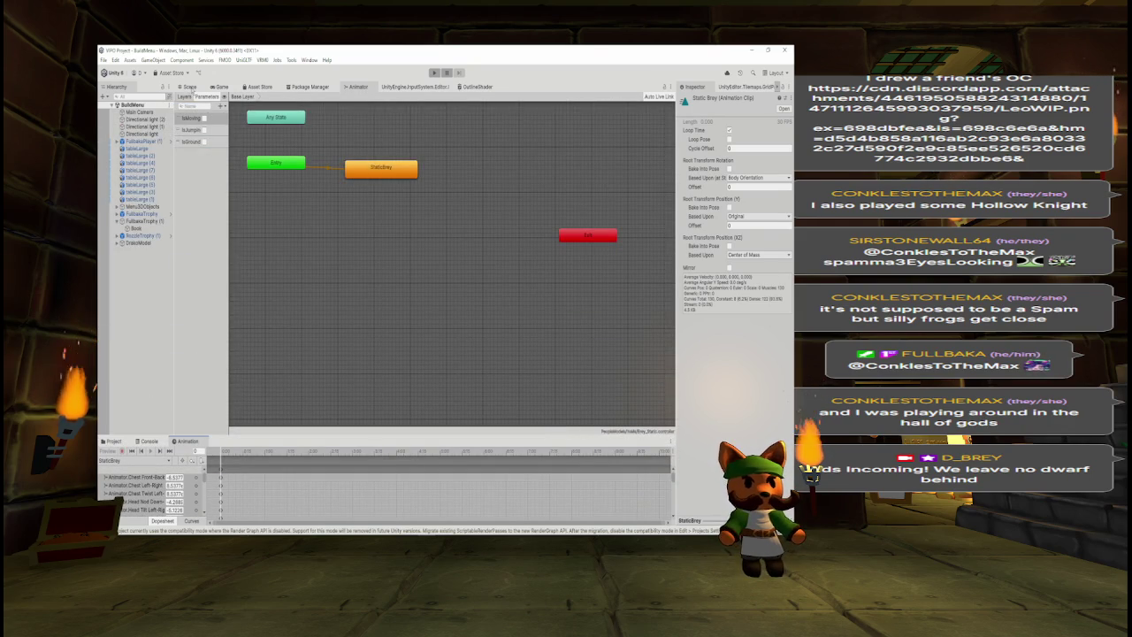
- Check the static pose in play mode from the Scene view, then select the Drako model
left_click(189, 87)
left_click(436, 73)
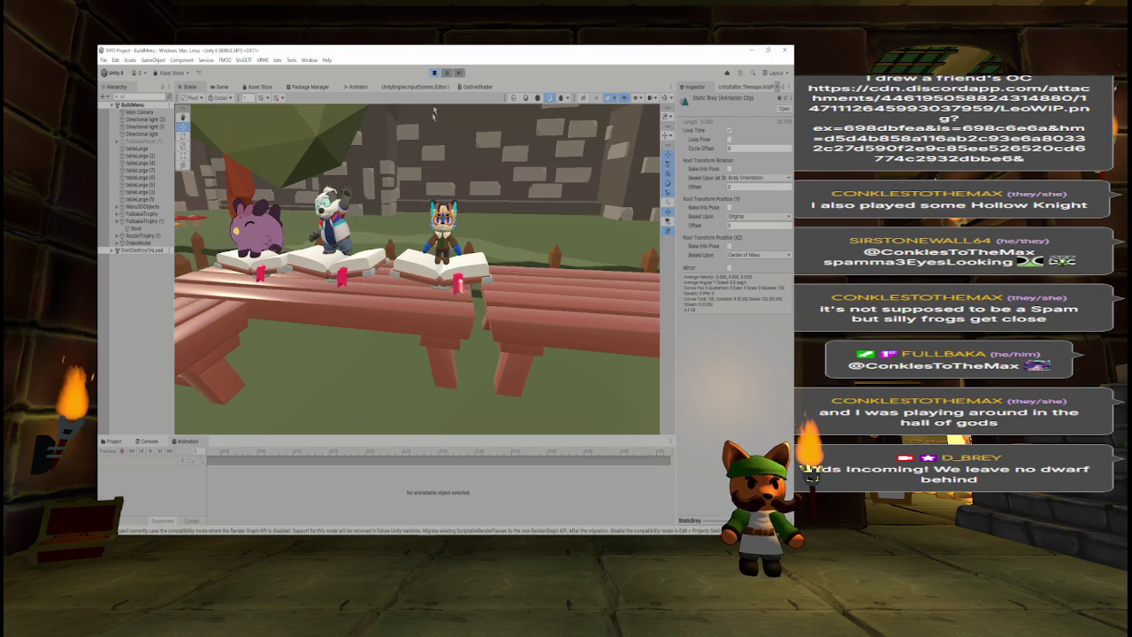
scroll(438, 133, "up", 5)
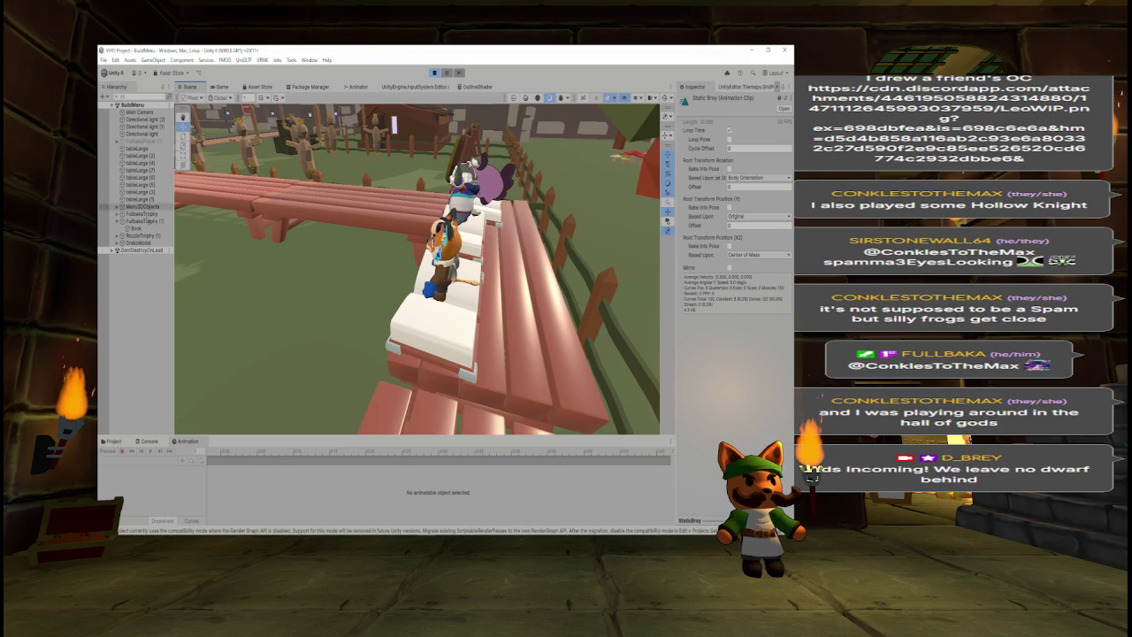
left_click(134, 242)
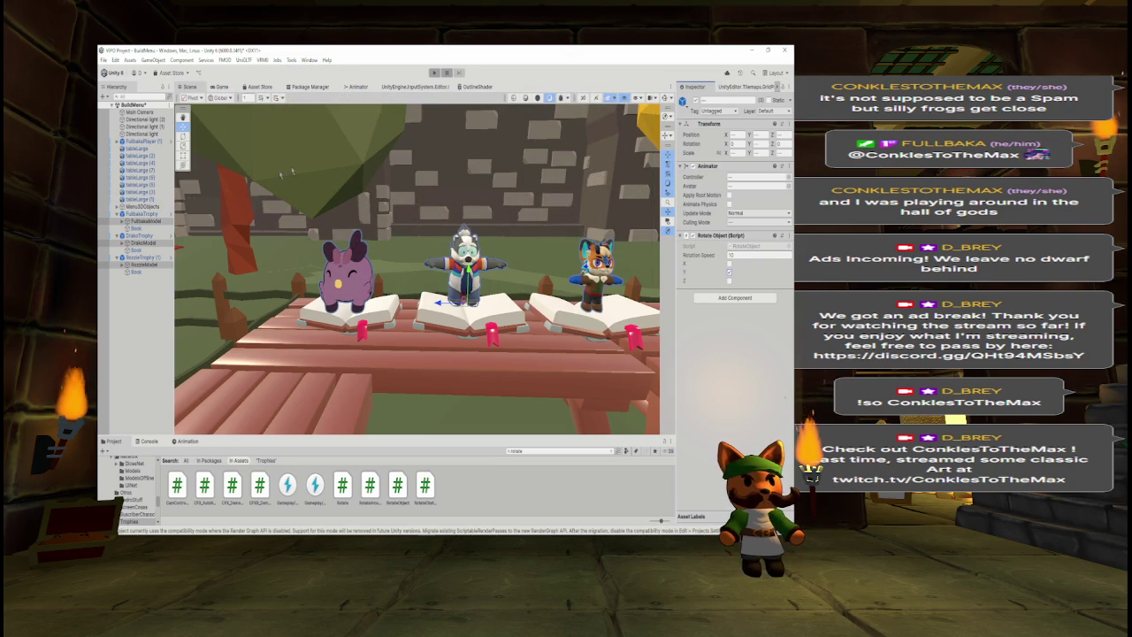
- Play-test the spinning models while flying along the shelf, then open DrakoTrophy's context options
left_click(434, 74)
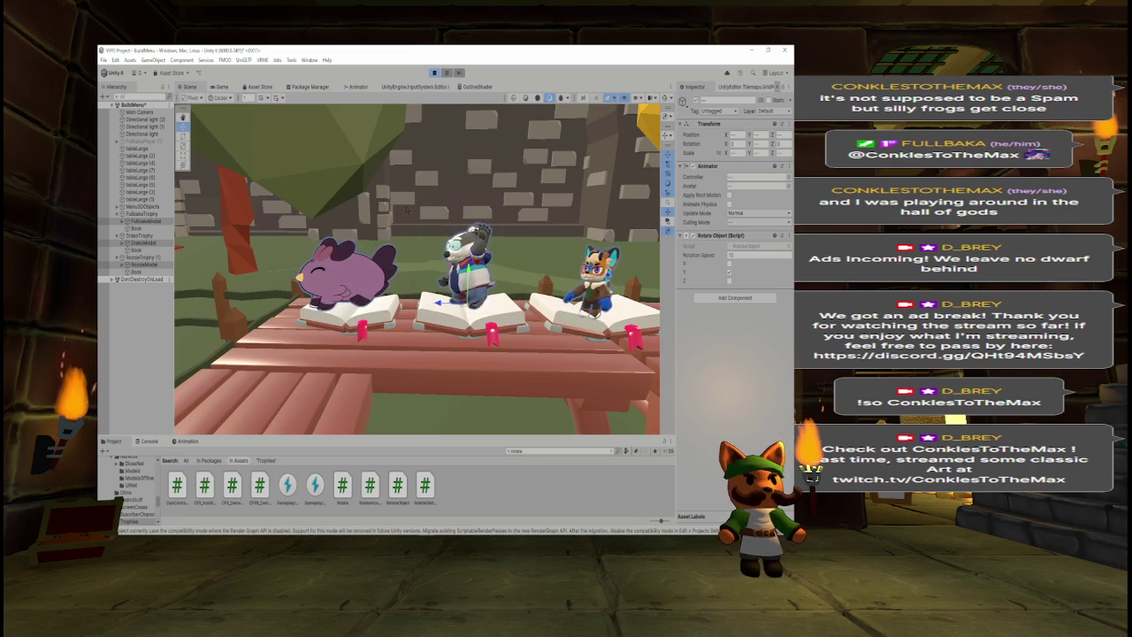
key("w")
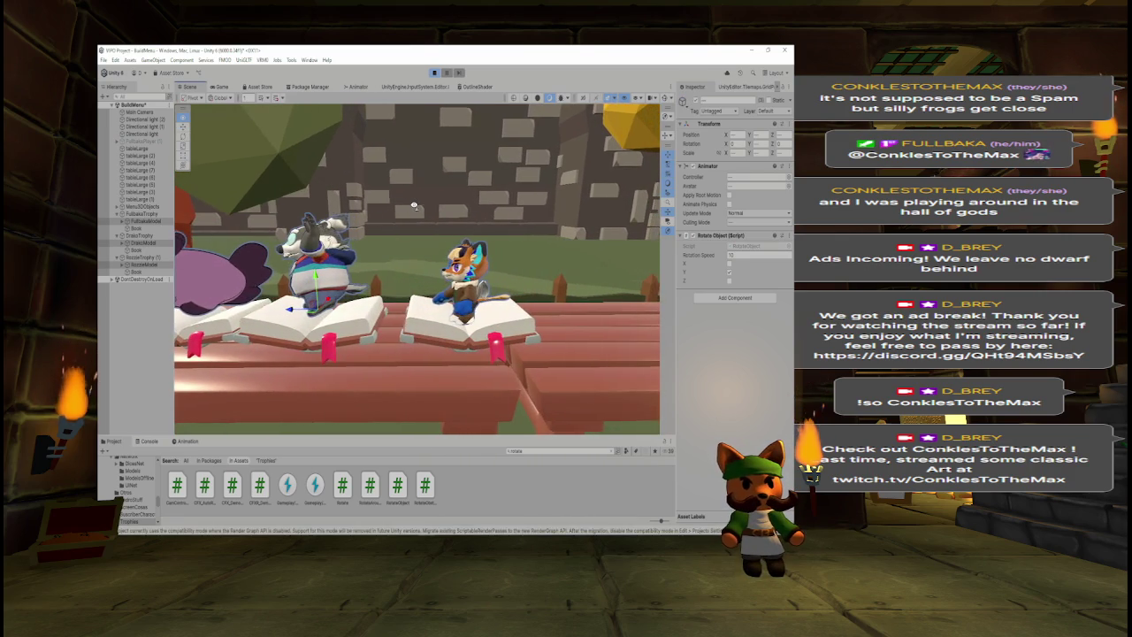
key("a")
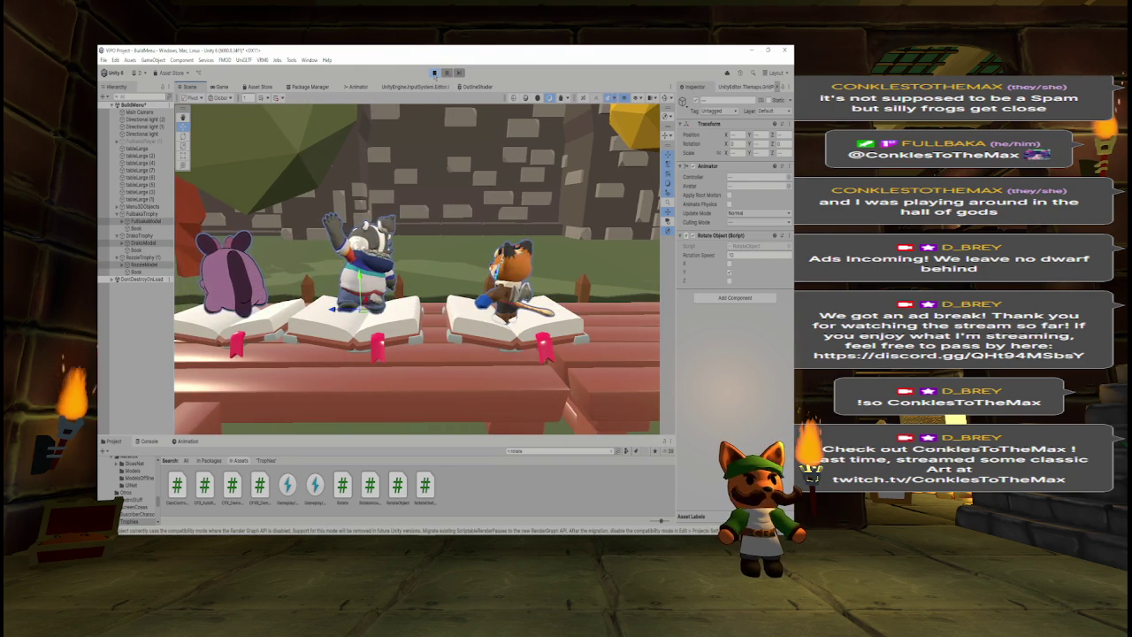
left_click(435, 73)
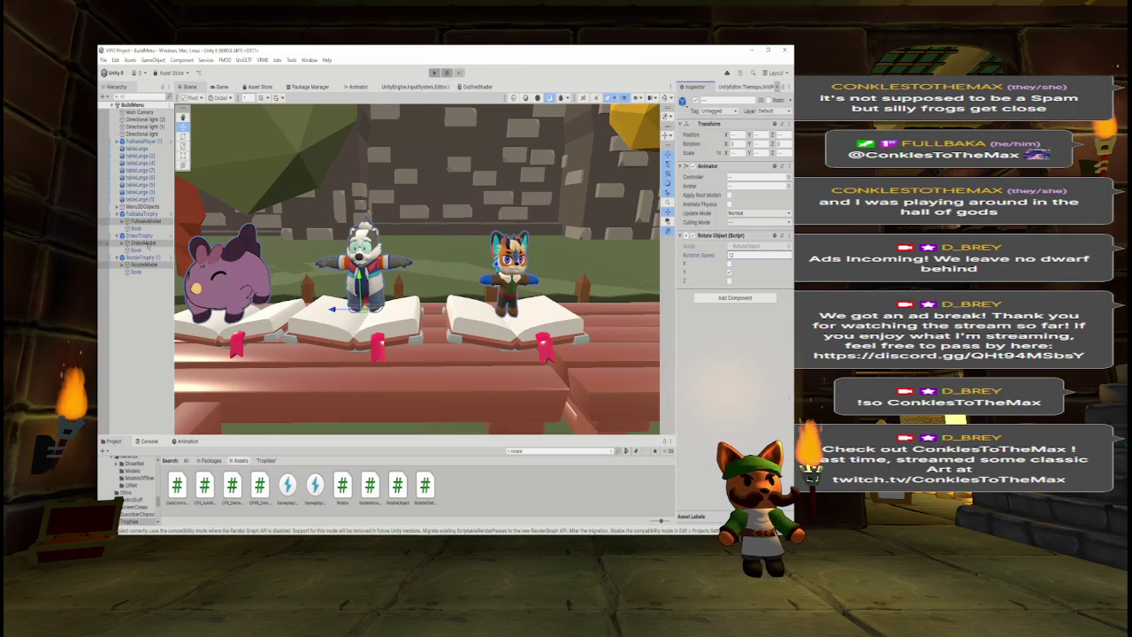
left_click(142, 235)
right_click(143, 236)
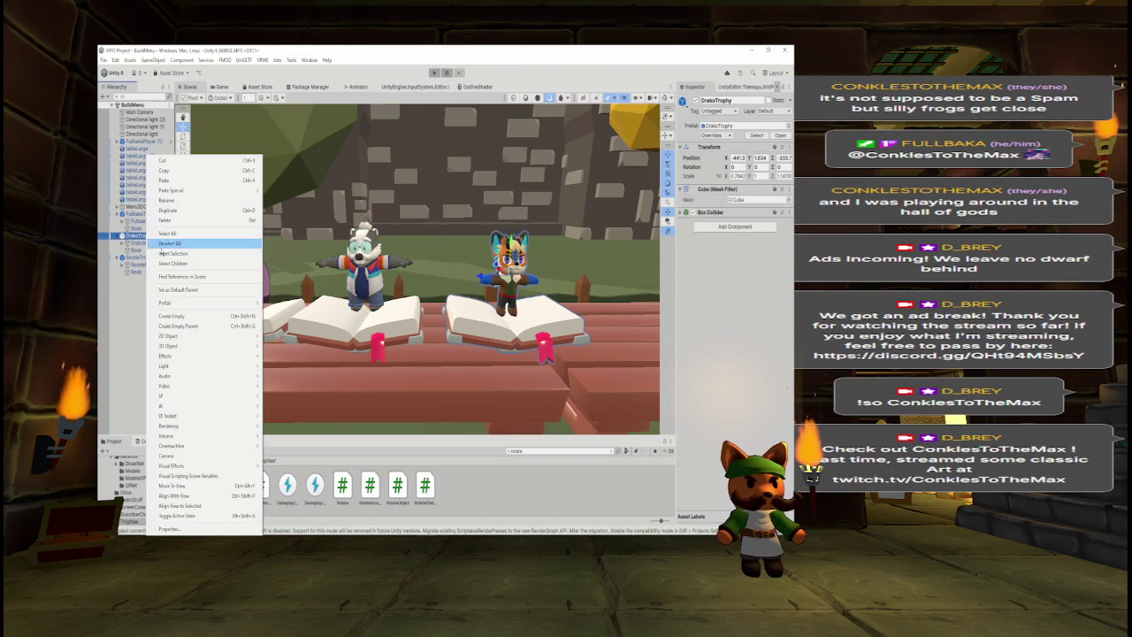
- Dismiss DrakoTrophy's context options, select DrakoModel and start play mode again
key("Escape")
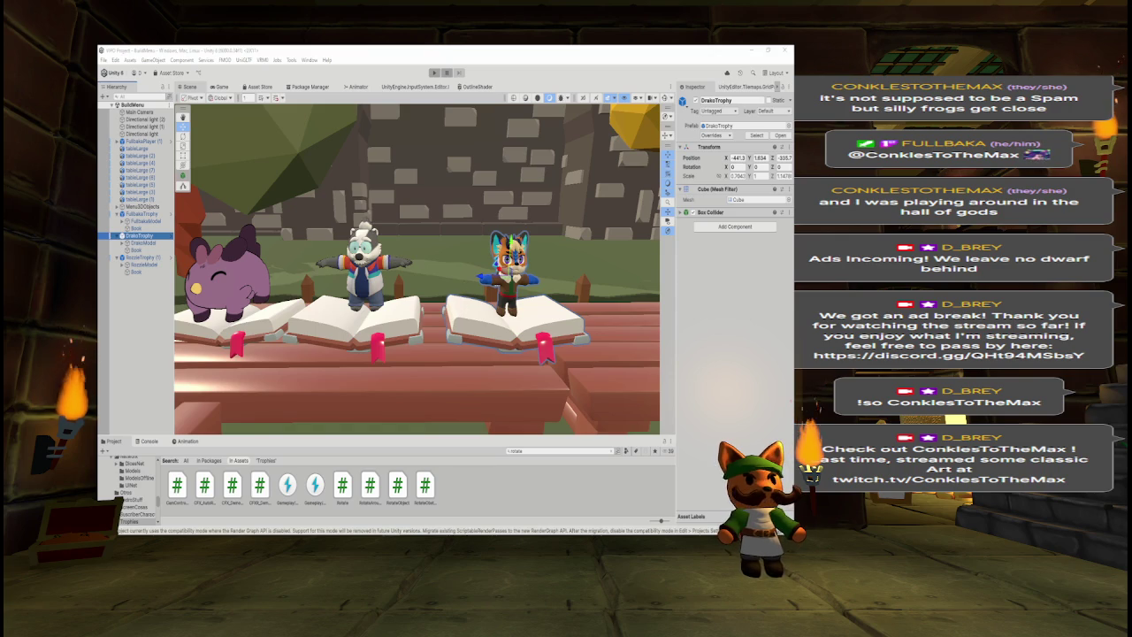
left_click(140, 243)
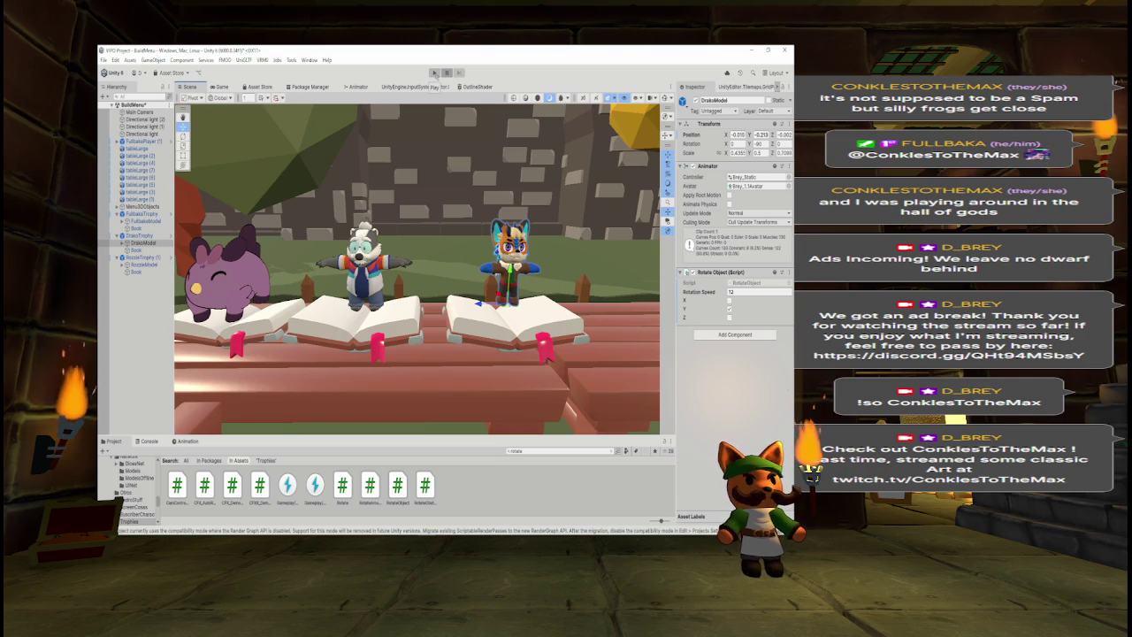
left_click(434, 74)
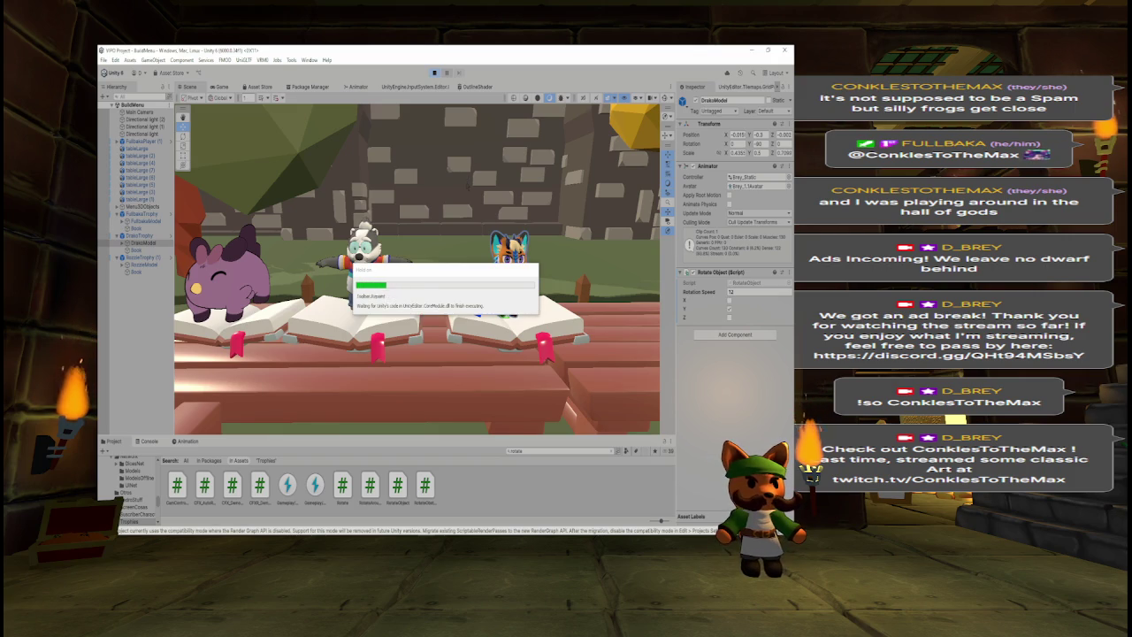
- Copy DrakoModel's play-mode position, paste it after stopping, apply it to the DrakoTrophy prefab, and replay
left_click_drag(572, 264, 559, 263)
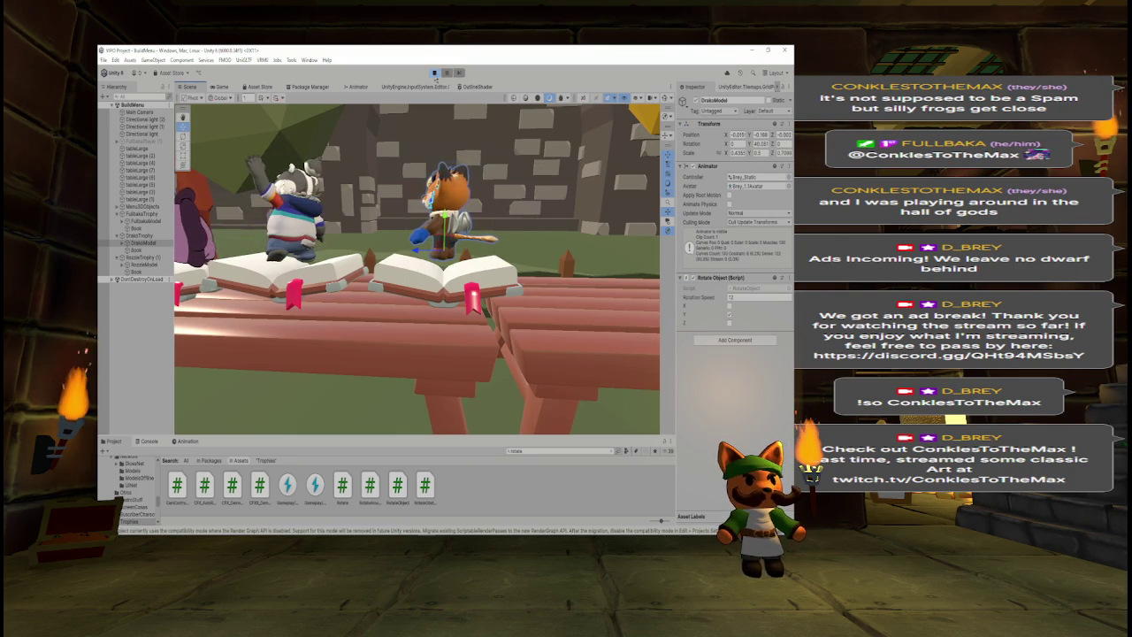
right_click(690, 136)
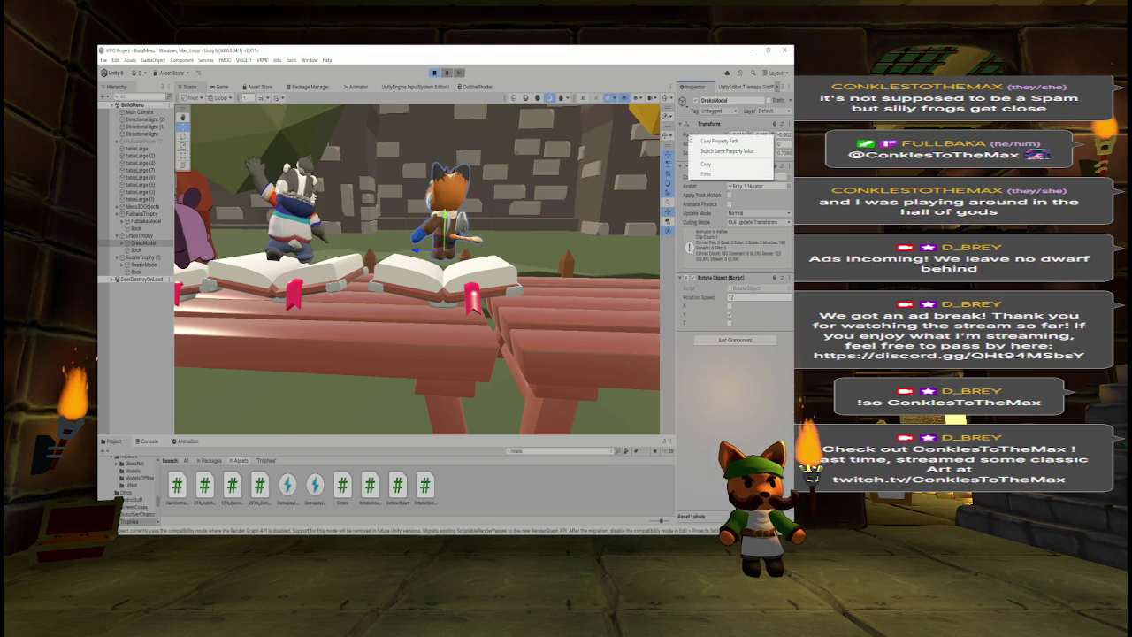
left_click(706, 163)
left_click(435, 74)
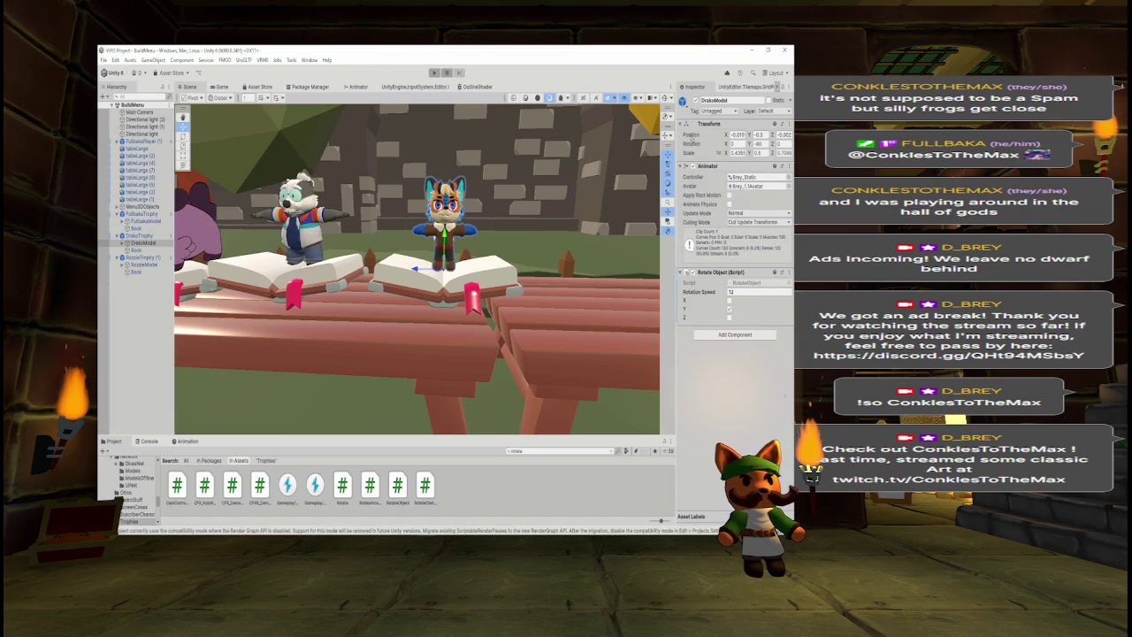
right_click(690, 135)
left_click(710, 176)
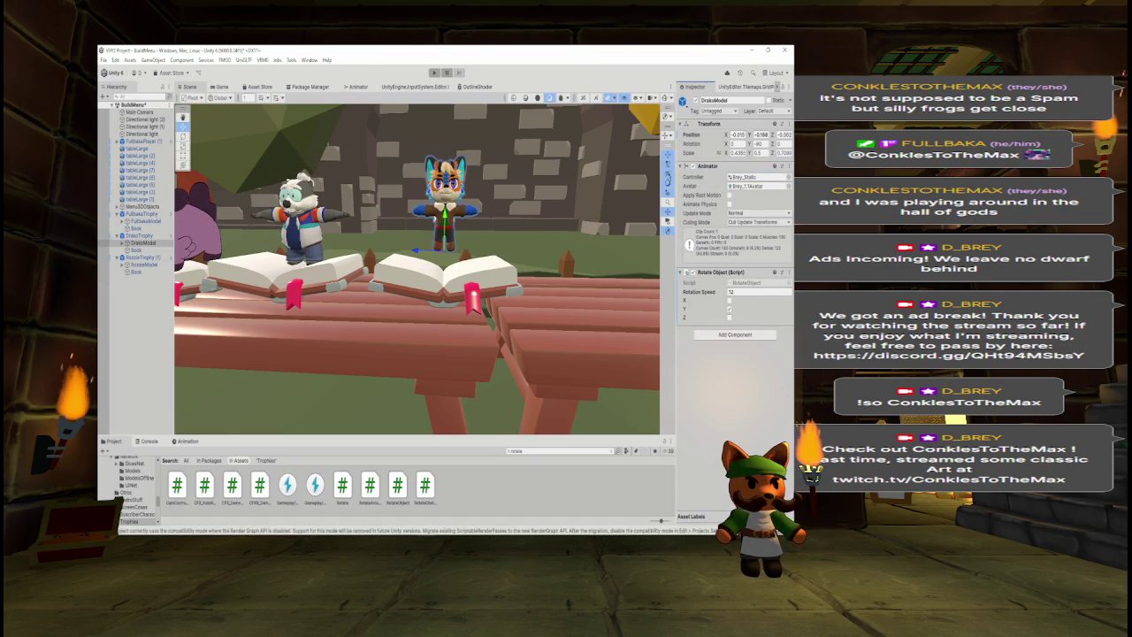
right_click(700, 139)
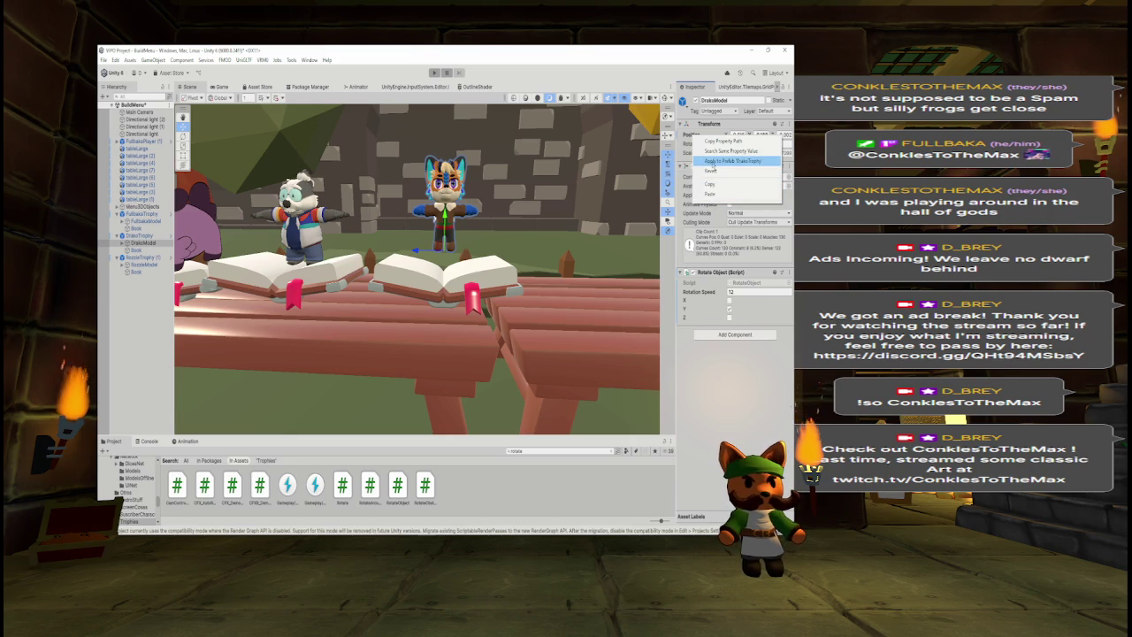
left_click(712, 161)
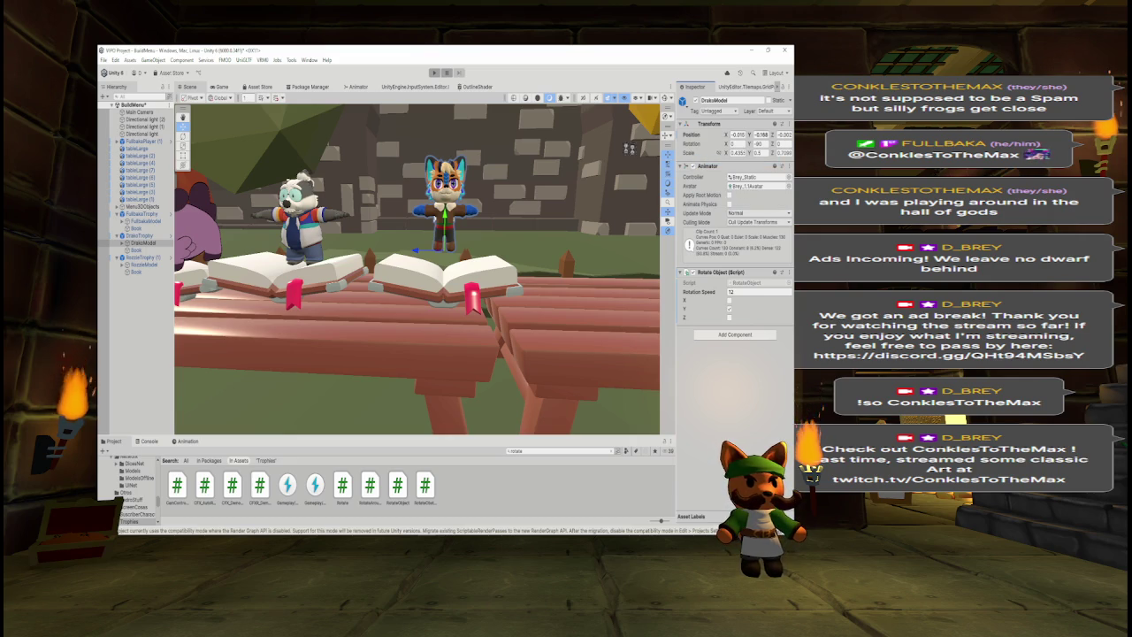
left_click(435, 73)
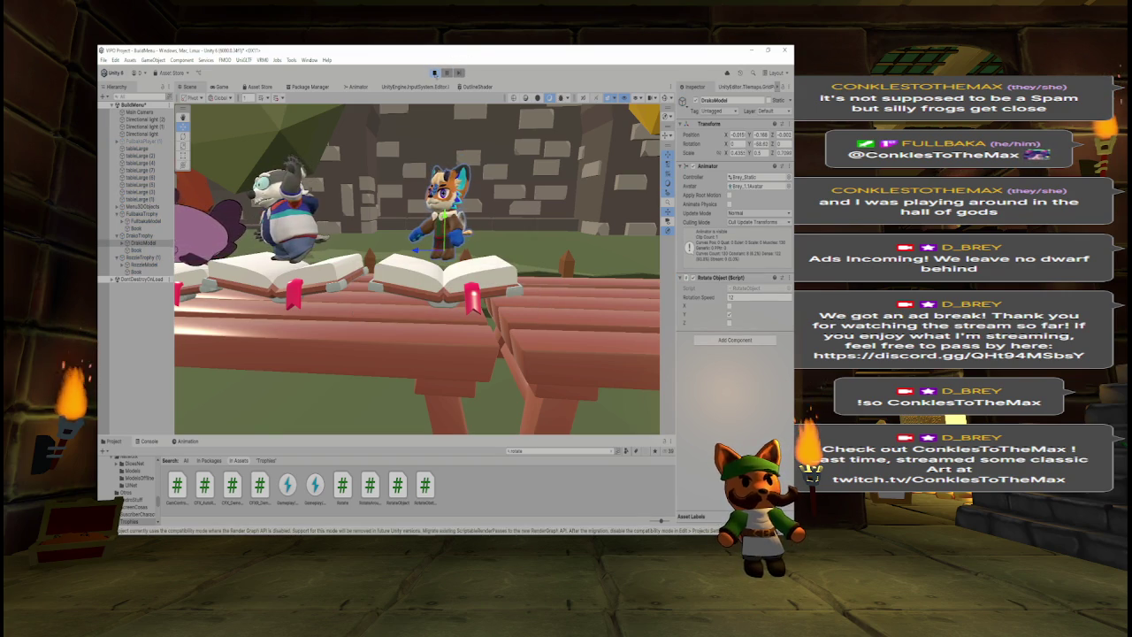
- Stop play mode and apply DrakoModel's position to the DrakoTrophy prefab
key("ctrl+p")
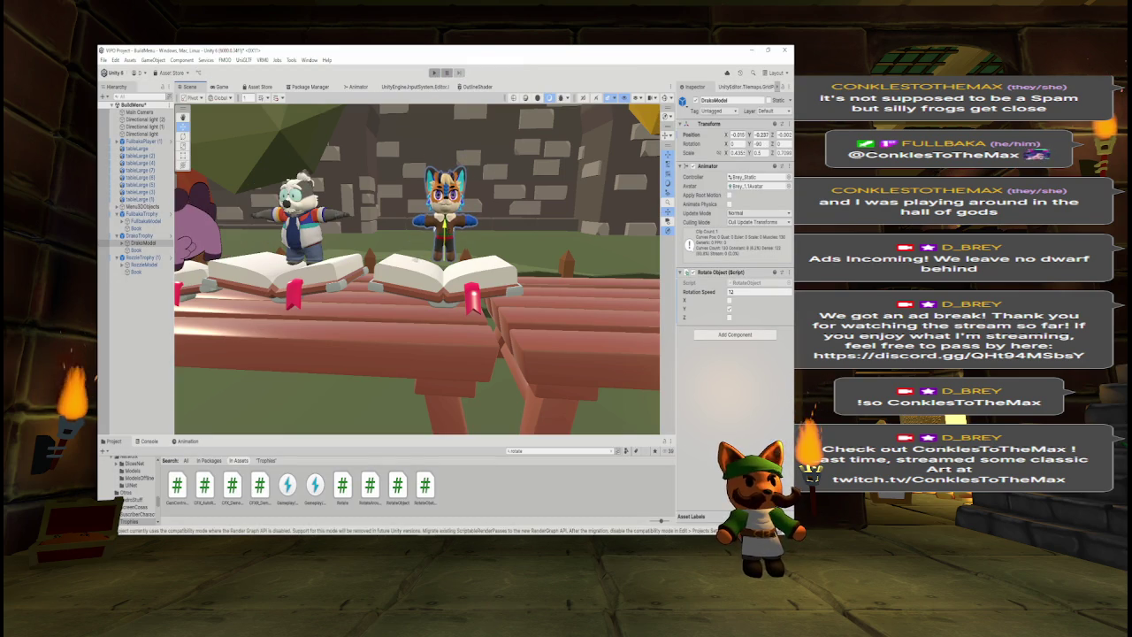
right_click(700, 134)
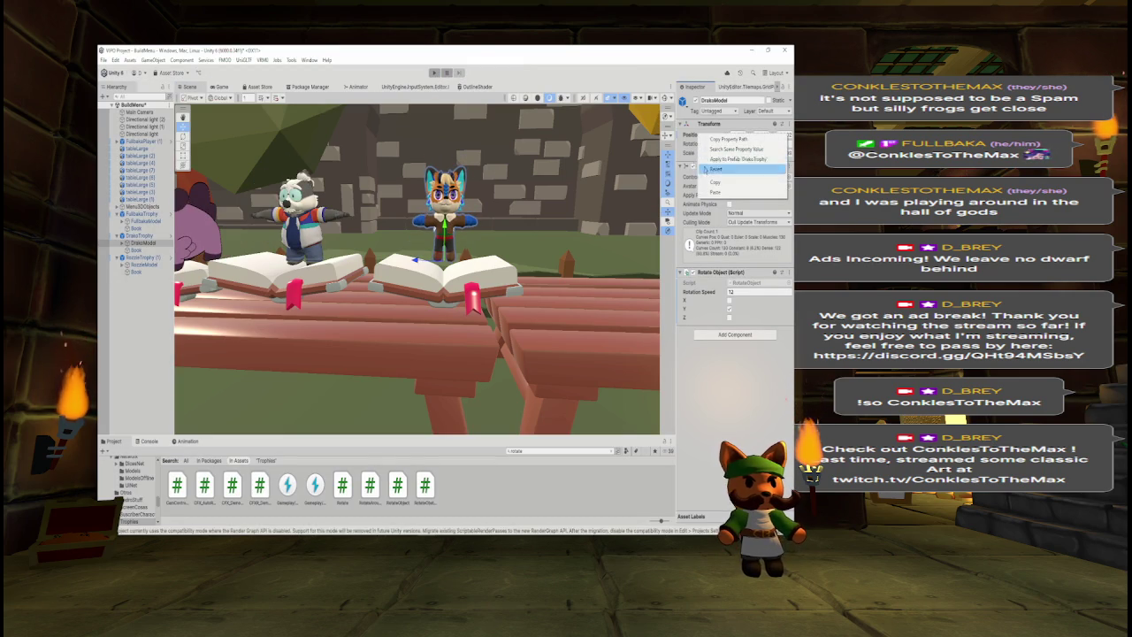
left_click(708, 159)
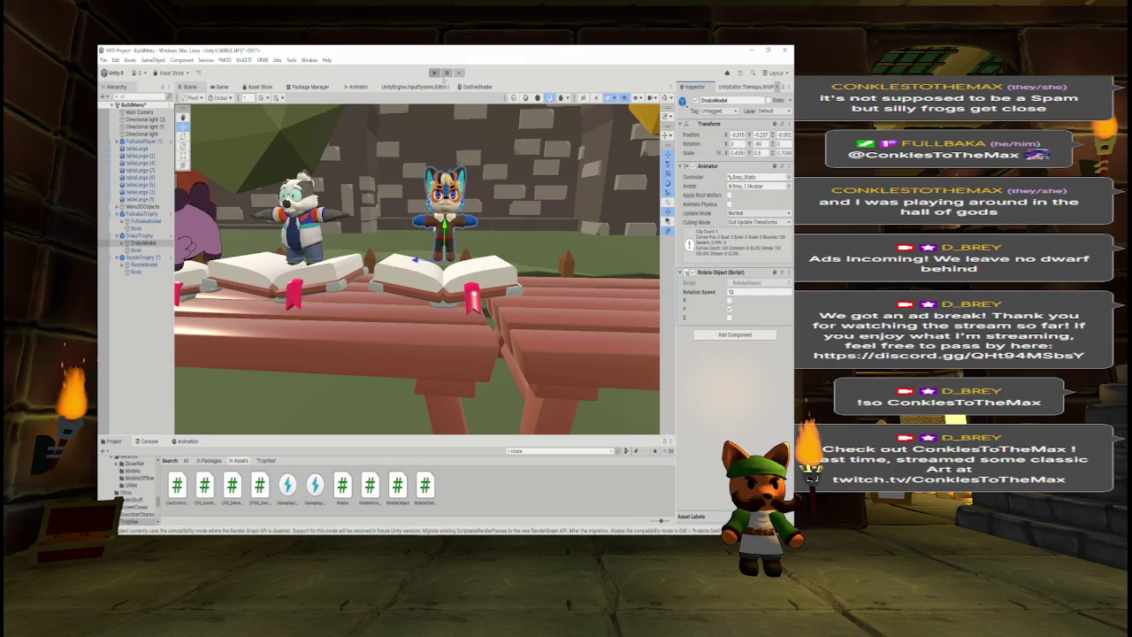
- Run repeated play tests, orbiting the view to check all three models on the table
left_click(434, 72)
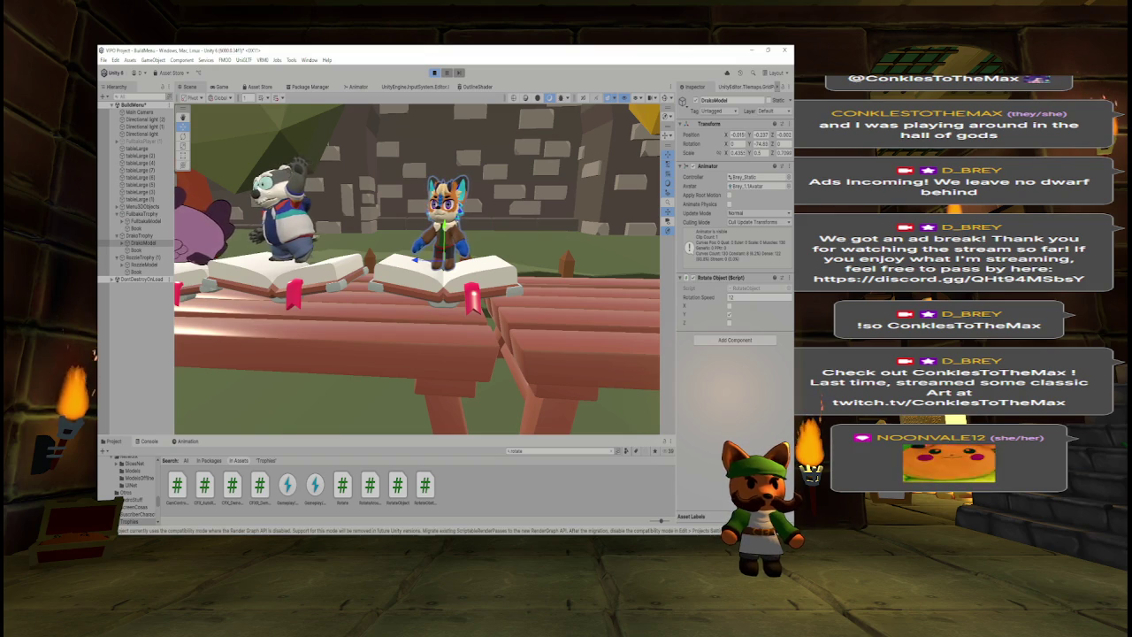
left_click_drag(424, 323, 487, 323)
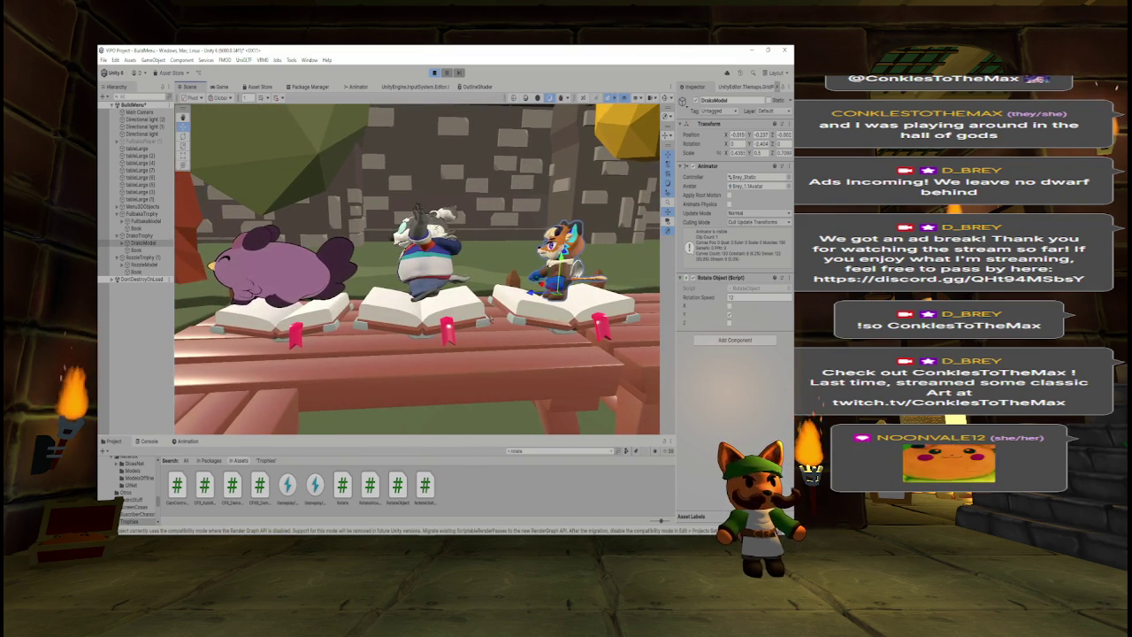
key("ctrl+p")
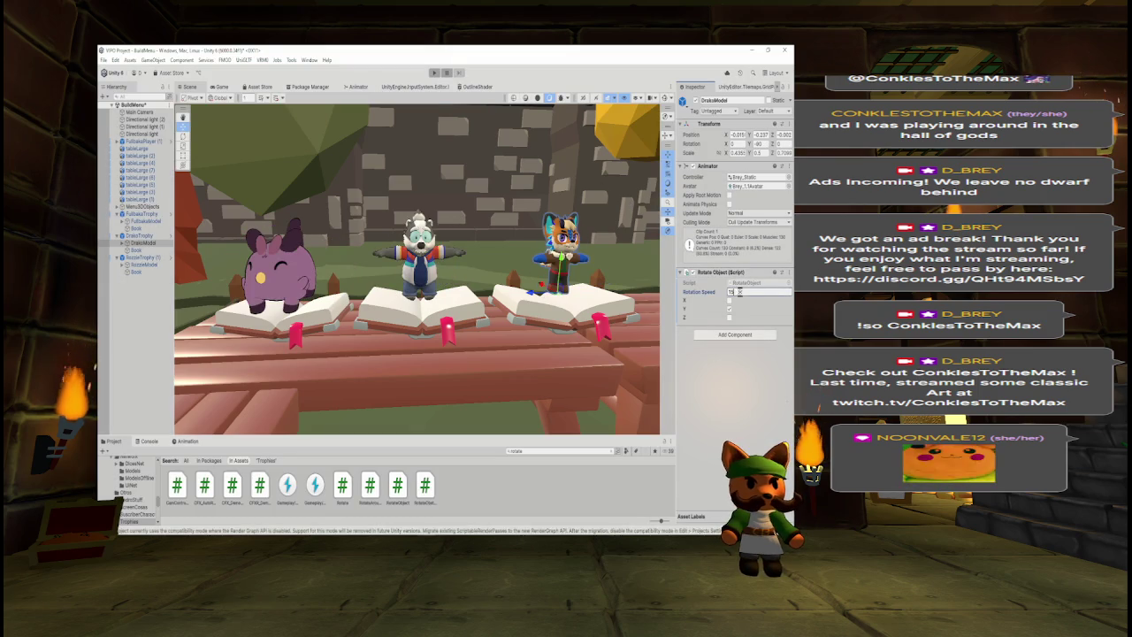
left_click(434, 72)
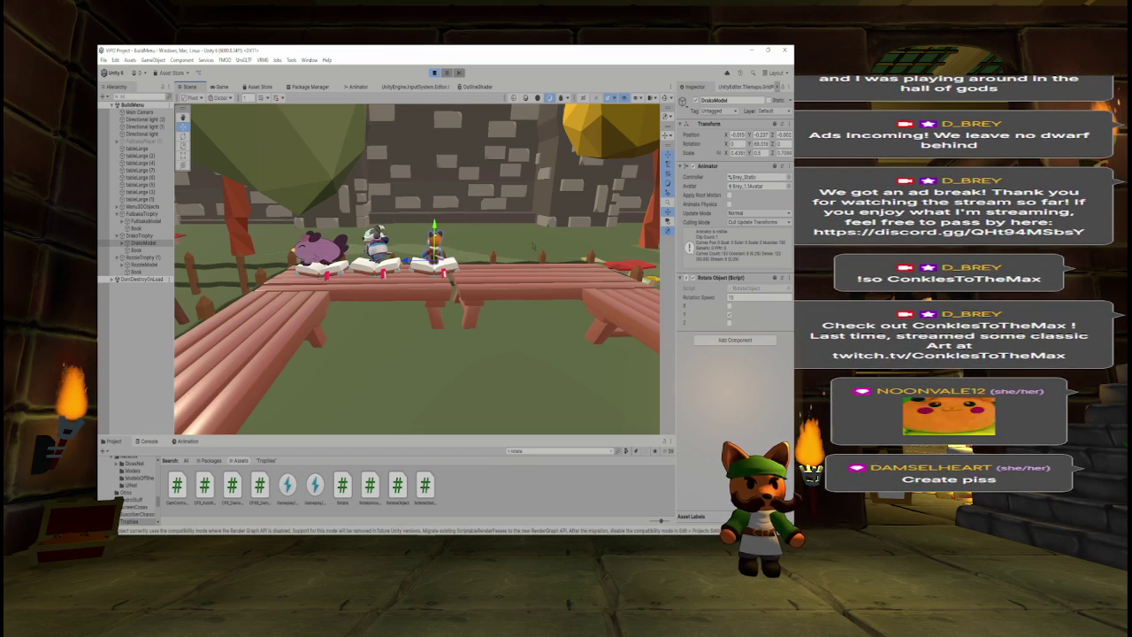
mouse_move(517, 243)
left_mouse_down()
mouse_move(522, 226)
mouse_move(496, 225)
left_mouse_up()
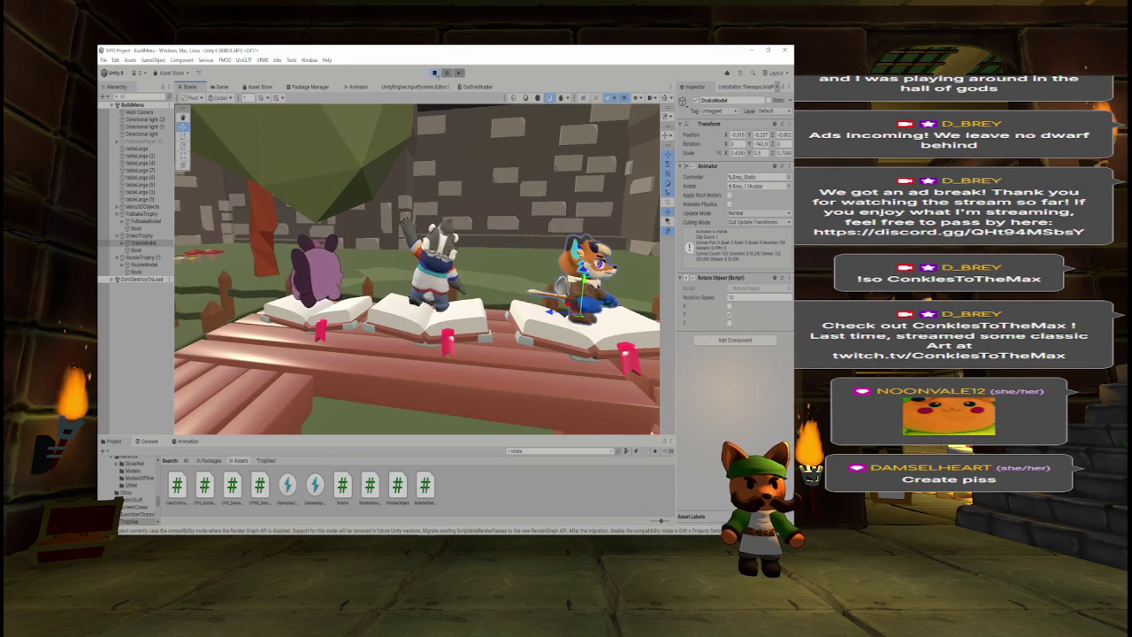
left_click(434, 72)
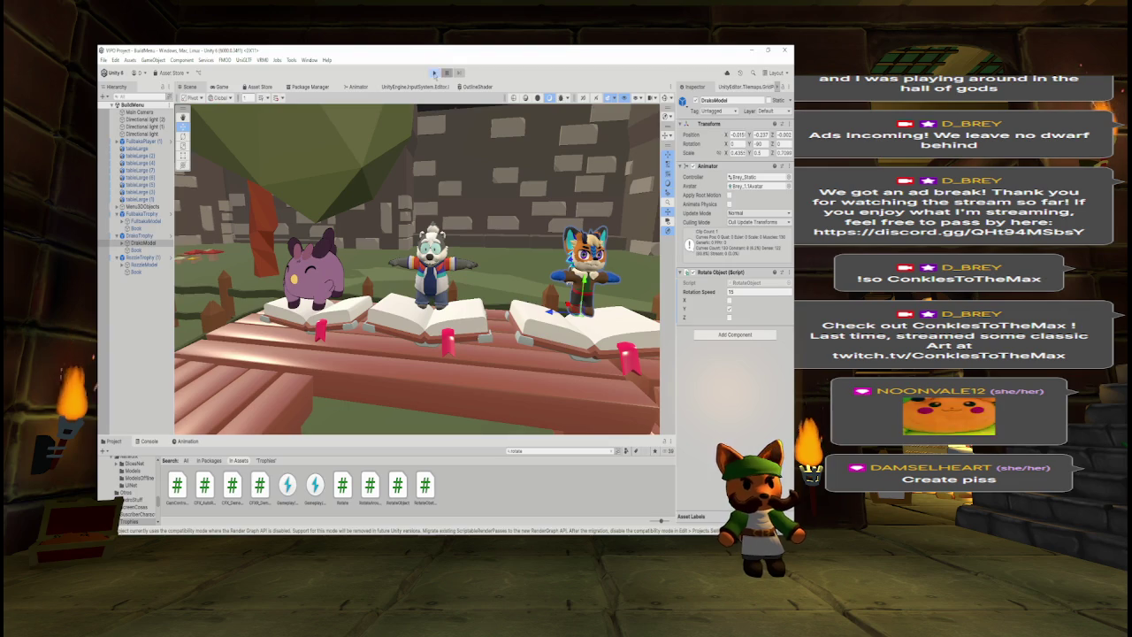
left_click(434, 73)
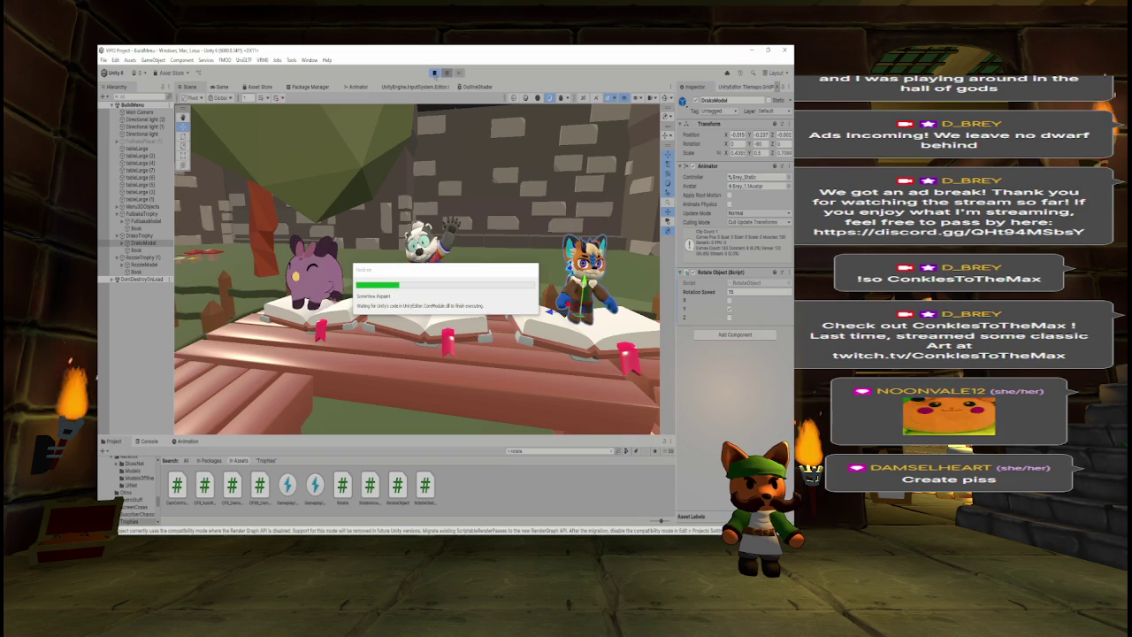
- Stop play and set Rotation Speed to 15 on the Drako, Fullbaka and Rozzle models
left_click(435, 72)
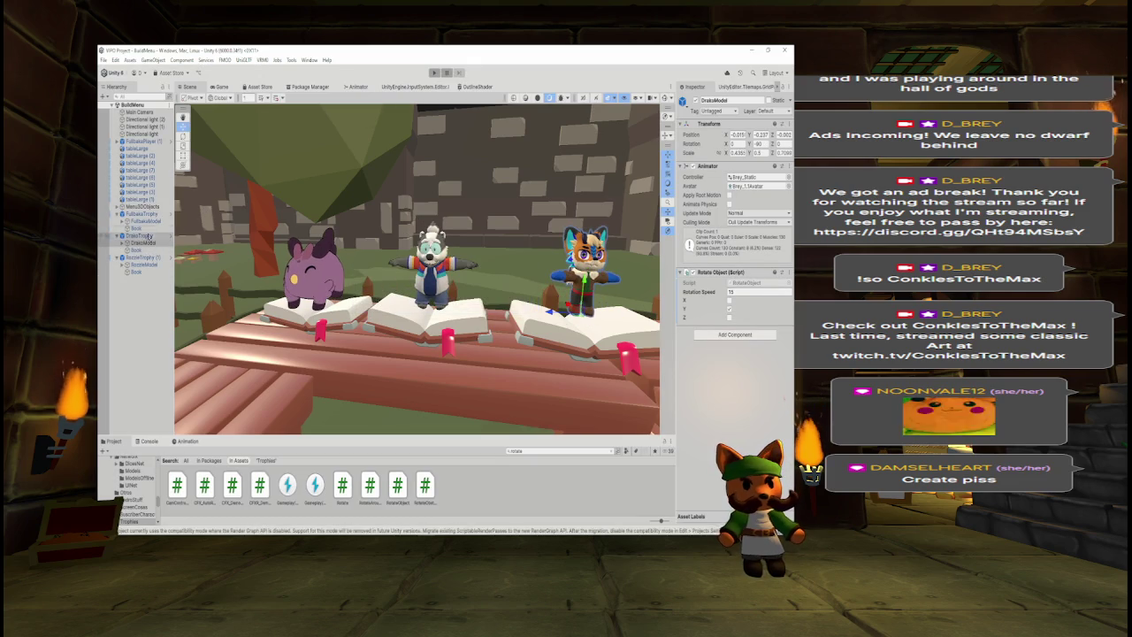
left_click(142, 221, "ctrl")
left_click(144, 265, "ctrl")
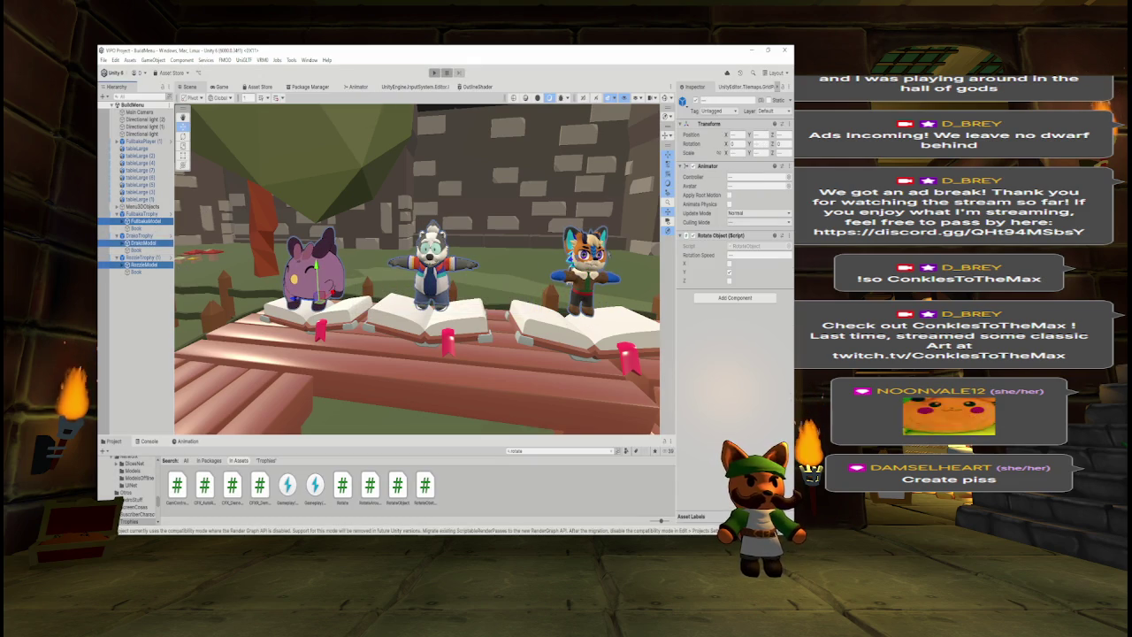
left_click(756, 256)
type("15")
- Play-test all three models rotating, viewing the whole shelf, then stop play mode
key("ctrl+p")
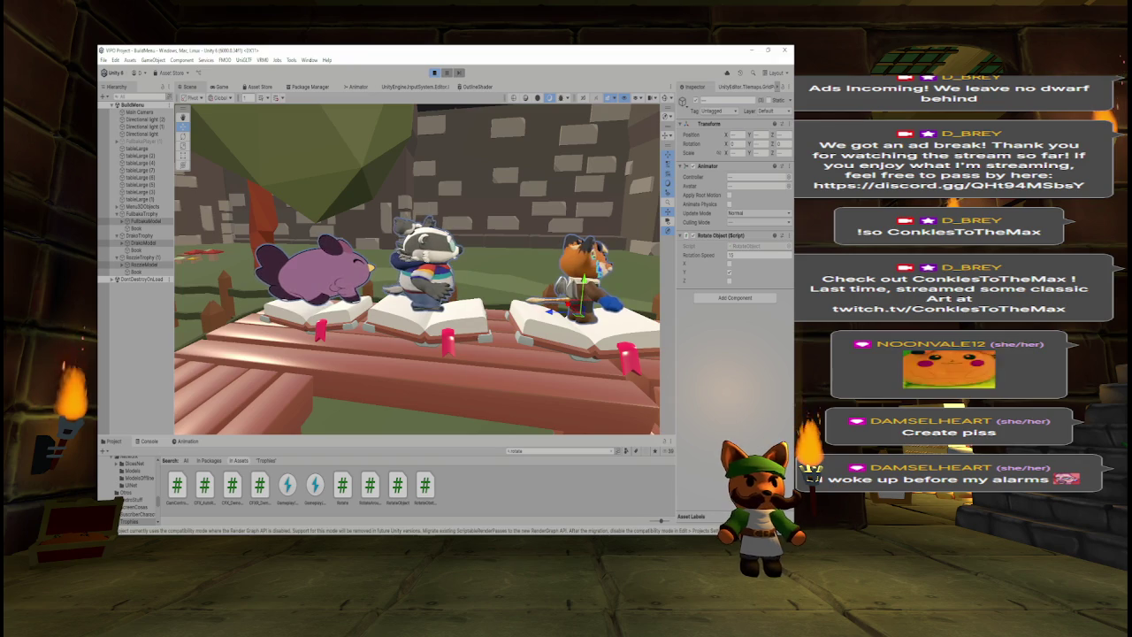
left_click_drag(504, 265, 517, 289)
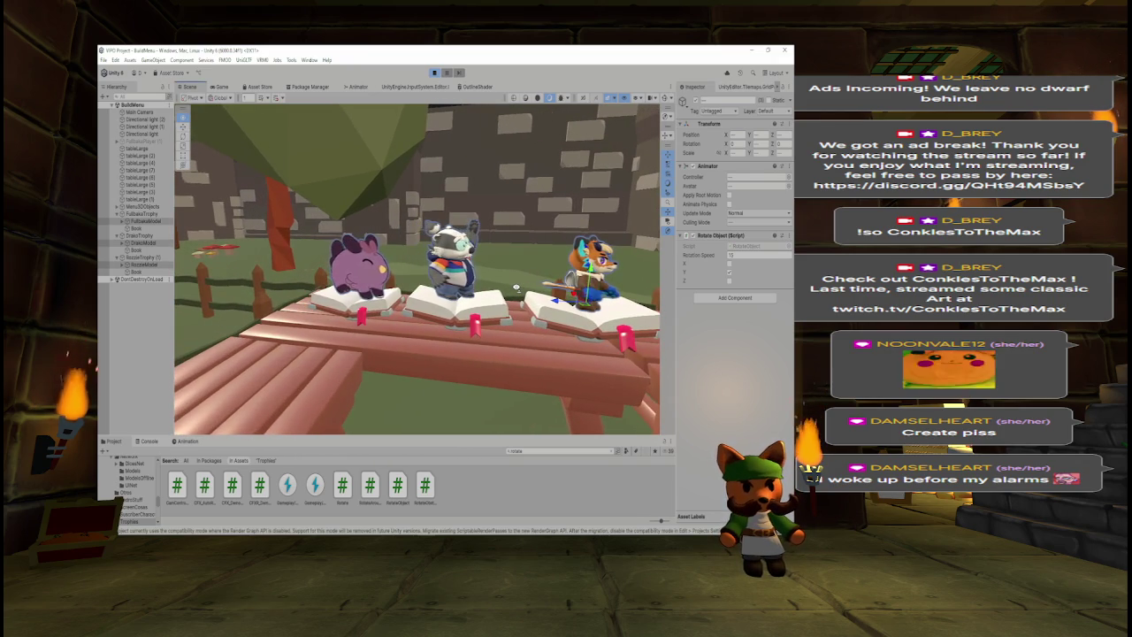
scroll(517, 288, "up", 2)
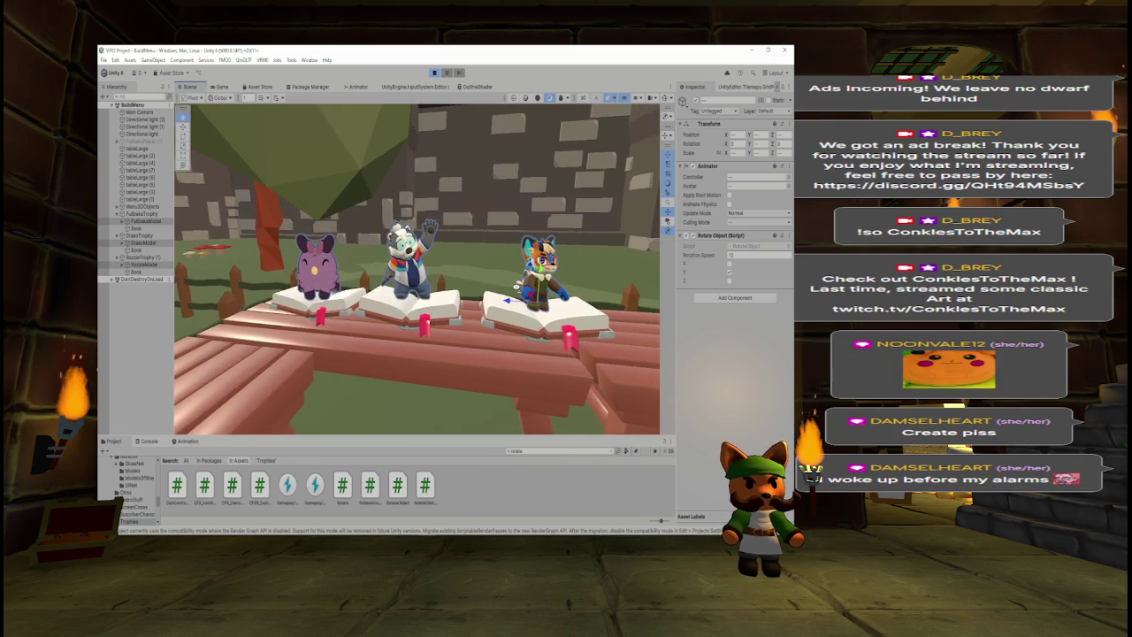
scroll(518, 288, "up", 2)
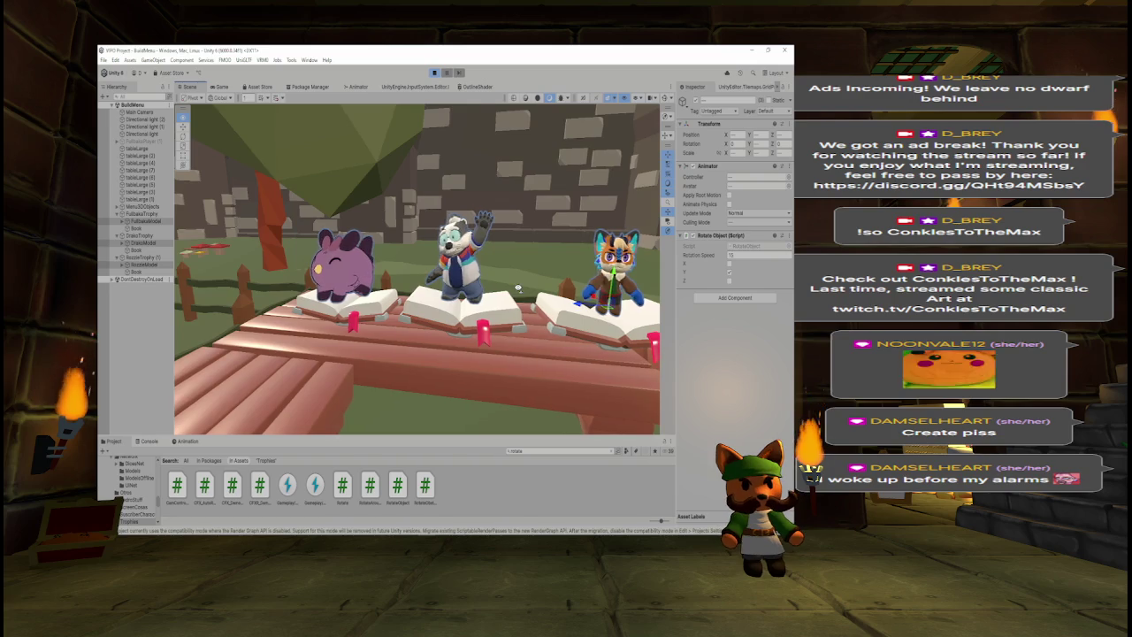
scroll(520, 287, "down", 2)
scroll(523, 286, "down", 3)
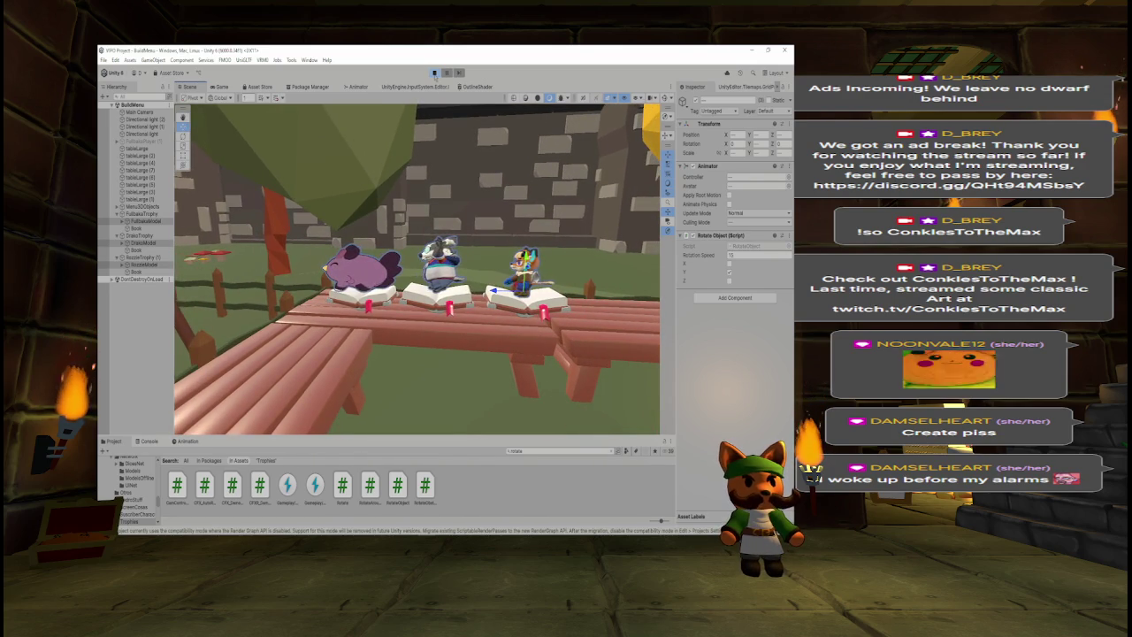
left_click(433, 73)
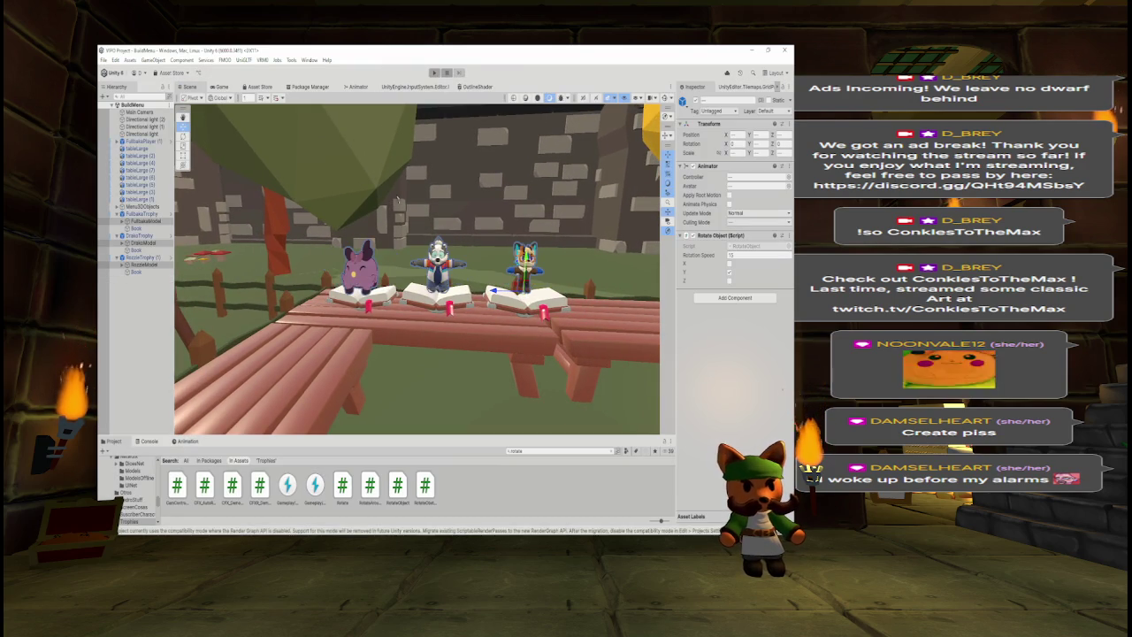